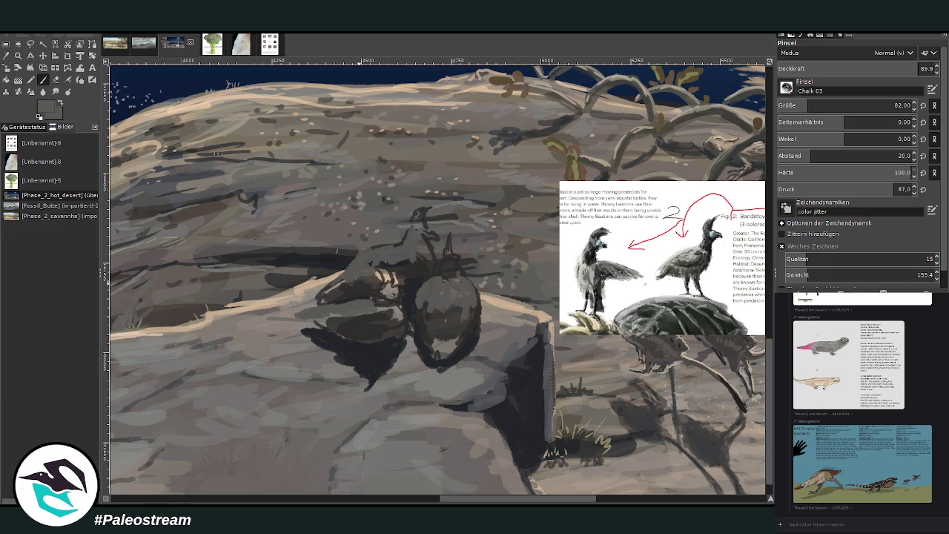
Pick the Zoom tool and bring up the broccoli 'Lemuria has the B' image tab
{"action": "key", "text": "z"}
{"action": "left_click", "coordinate": [213, 44]}
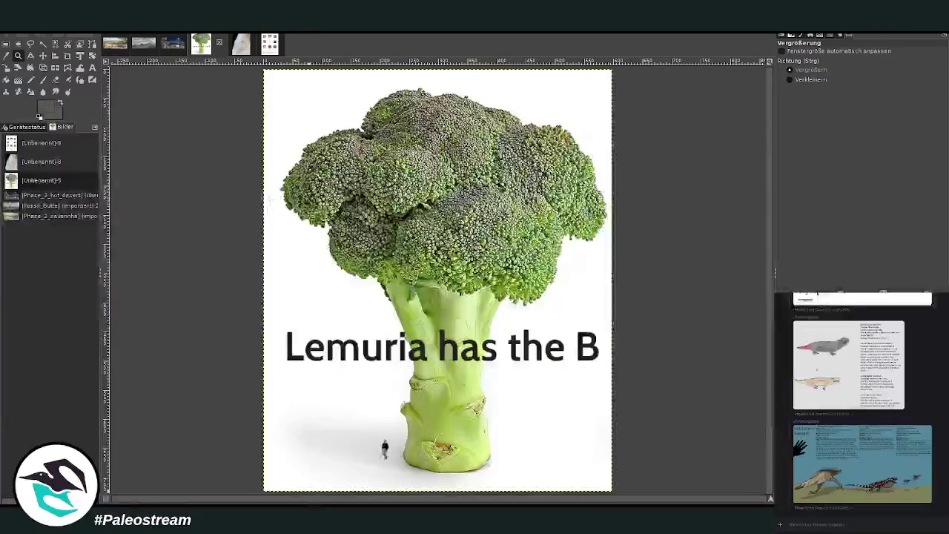
Send a short Discord reply apologising that this will take a moment
{"action": "type", "text": "sorry, wi"}
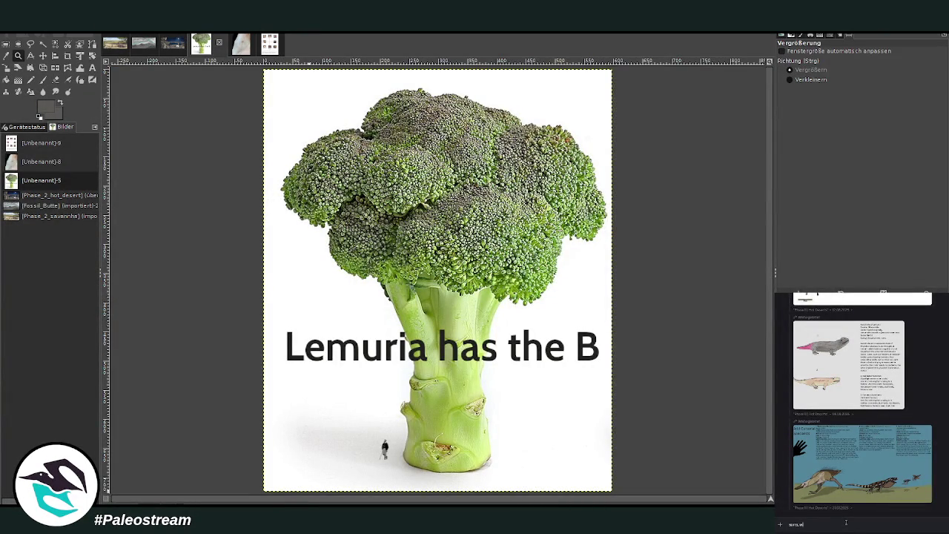
{"action": "type", "text": "ll take a m"}
{"action": "type", "text": "ome"}
{"action": "type", "text": "betes"}
{"action": "type", "text": " stuff"}
{"action": "key", "text": "Return"}
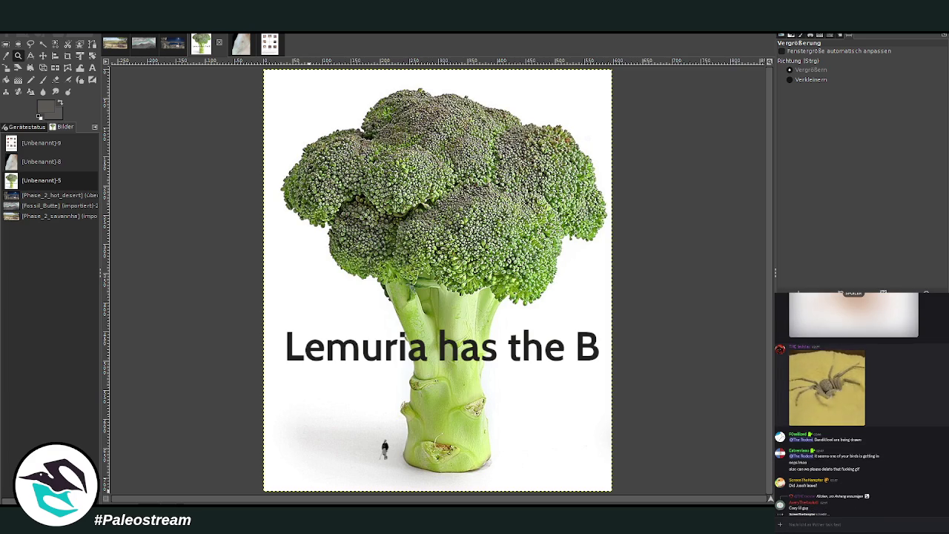
{"action": "key", "text": "Return"}
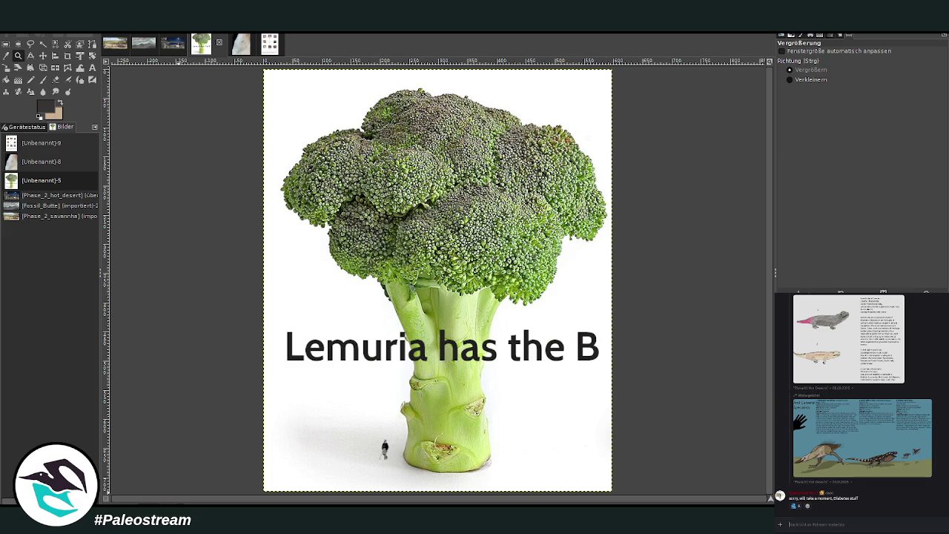
{"action": "scroll", "coordinate": [932, 445], "scroll_direction": "down", "scroll_amount": 5}
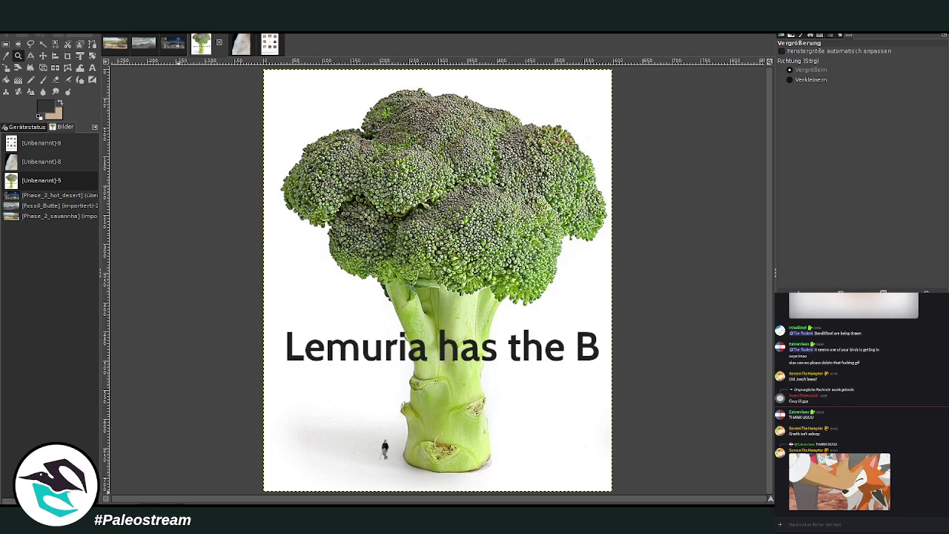
{"action": "scroll", "coordinate": [861, 408], "scroll_direction": "up", "scroll_amount": 5}
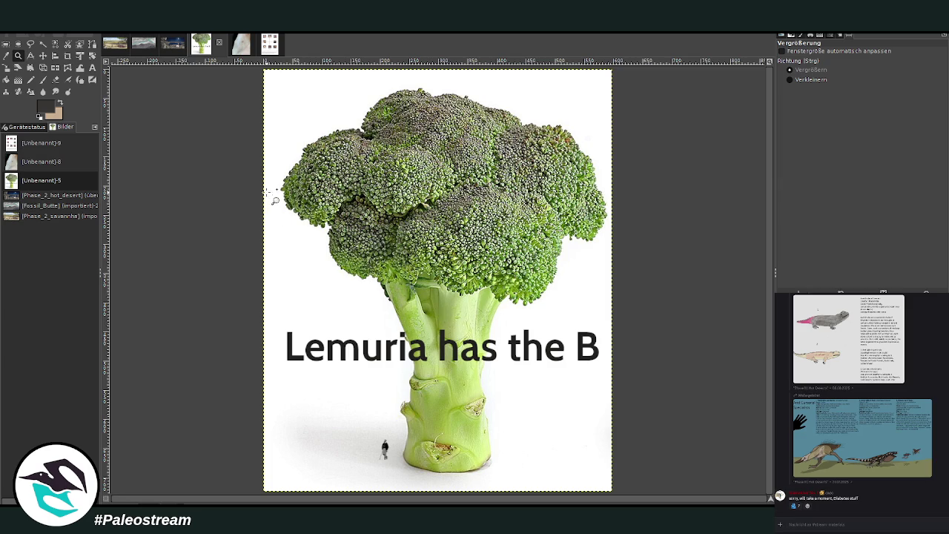
Return to the moonlit desert painting with the Paintbrush active
{"action": "left_click", "coordinate": [174, 45]}
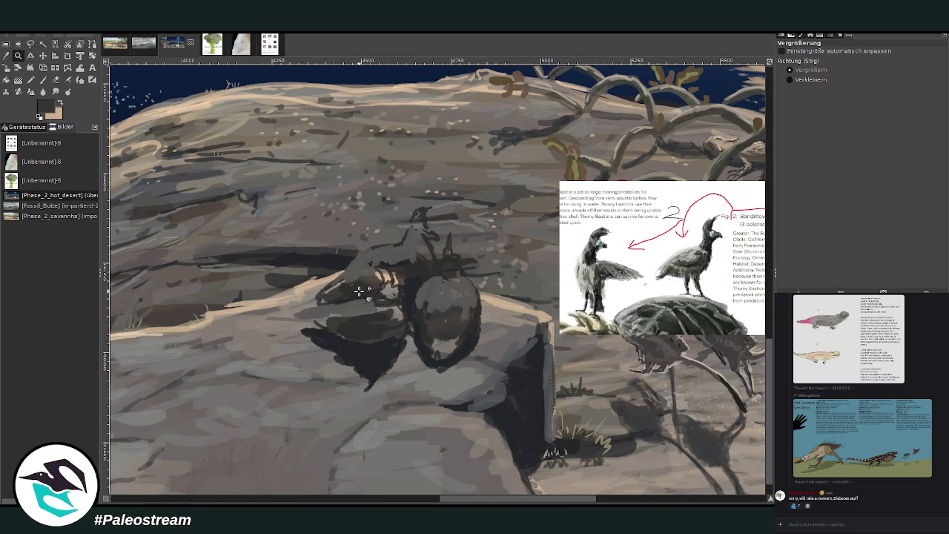
{"action": "key", "text": "p"}
{"action": "scroll", "coordinate": [359, 291], "scroll_direction": "right", "scroll_amount": 3}
{"action": "scroll", "coordinate": [359, 291], "scroll_direction": "right", "scroll_amount": 2}
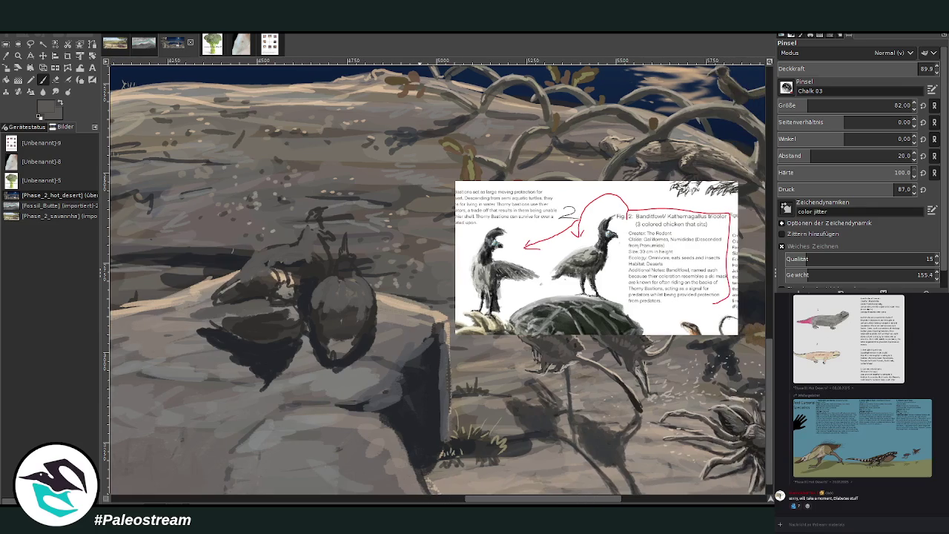
Sample a muted teal from the painting and darken it slightly for the brush
{"action": "key", "text": "o"}
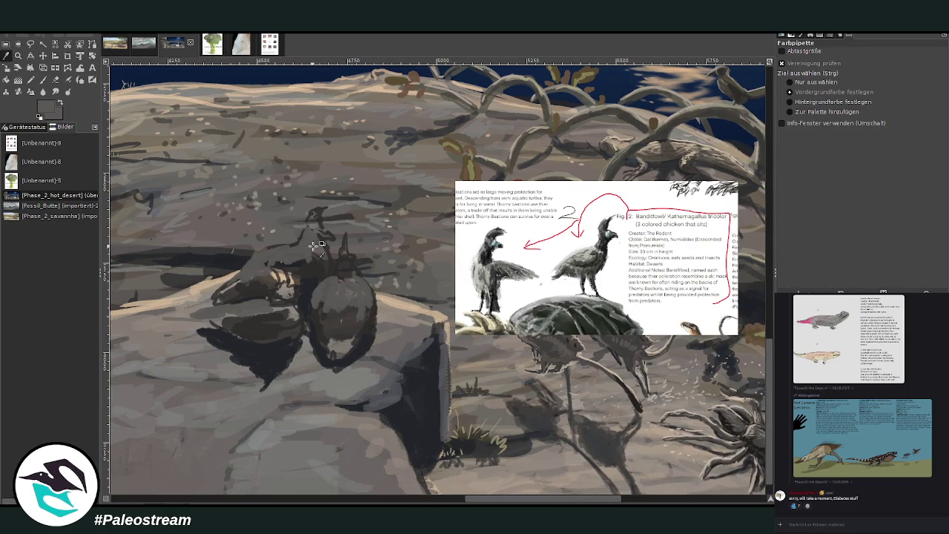
{"action": "left_click", "coordinate": [495, 244]}
{"action": "left_click", "coordinate": [42, 79]}
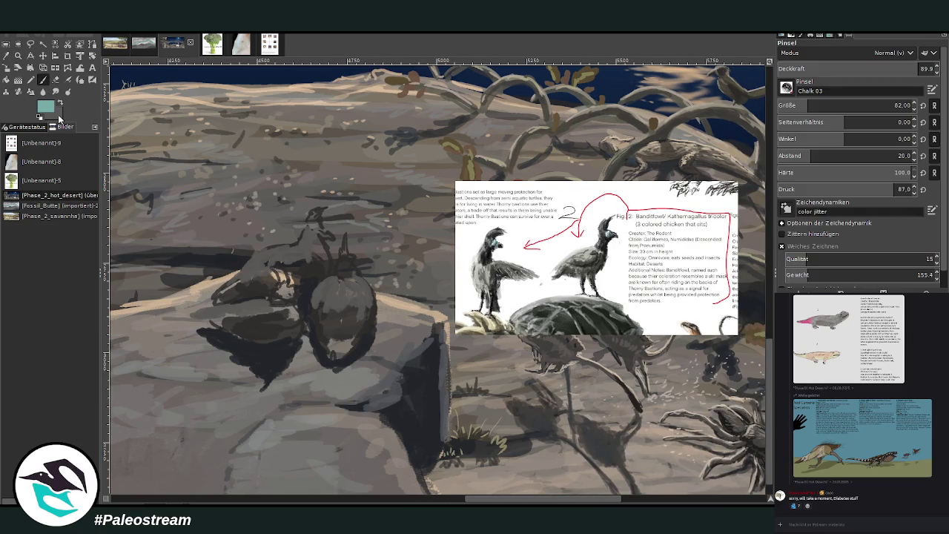
{"action": "left_click", "coordinate": [781, 222]}
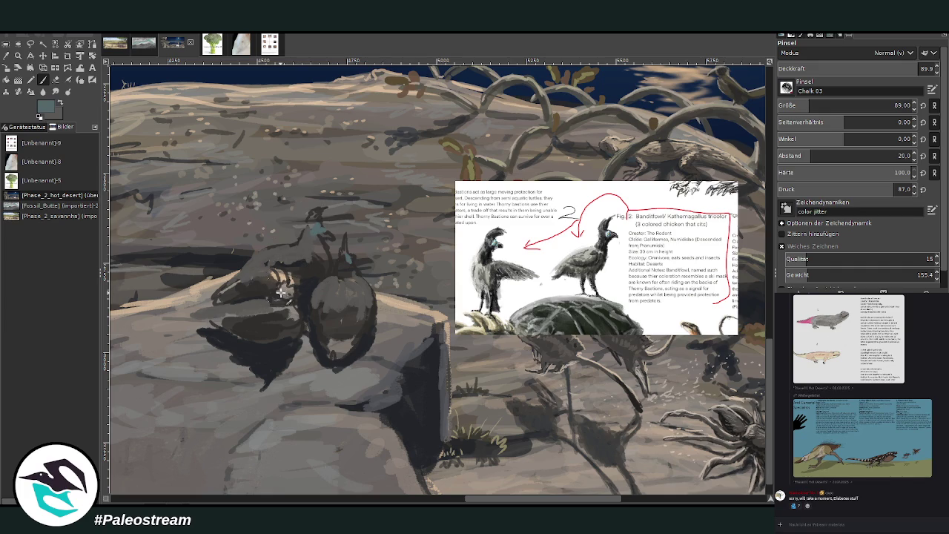
Paint a blue-grey face patch, then darken the bird's head and lower body
{"action": "left_click_drag", "start_coordinate": [297, 279], "coordinate": [275, 294]}
{"action": "key", "text": "o"}
{"action": "left_click", "coordinate": [304, 261]}
{"action": "key", "text": "p"}
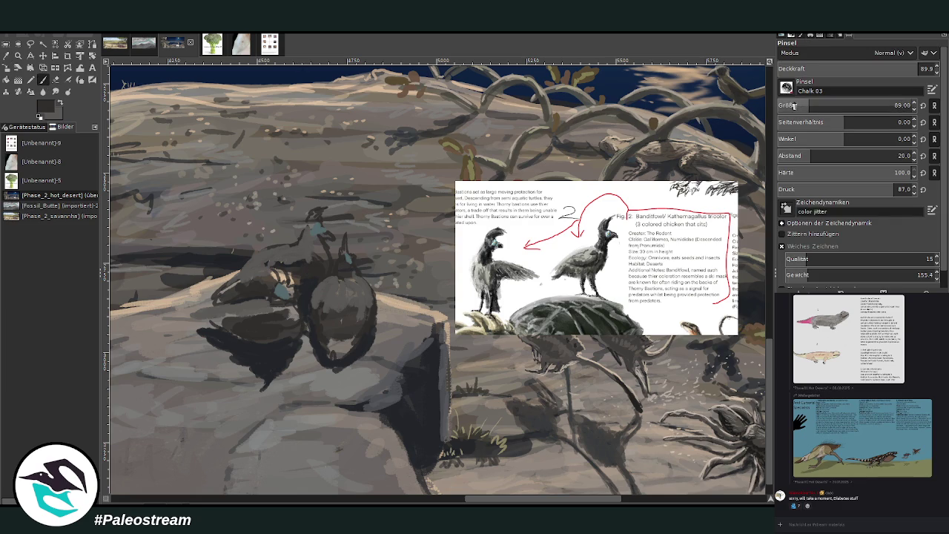
{"action": "mouse_move", "coordinate": [313, 222]}
{"action": "left_mouse_down"}
{"action": "mouse_move", "coordinate": [311, 215]}
{"action": "mouse_move", "coordinate": [305, 257]}
{"action": "mouse_move", "coordinate": [289, 261]}
{"action": "mouse_move", "coordinate": [352, 274]}
{"action": "mouse_move", "coordinate": [341, 281]}
{"action": "mouse_move", "coordinate": [344, 237]}
{"action": "left_mouse_up"}
{"action": "mouse_move", "coordinate": [329, 342]}
{"action": "left_mouse_down"}
{"action": "mouse_move", "coordinate": [343, 360]}
{"action": "mouse_move", "coordinate": [354, 330]}
{"action": "mouse_move", "coordinate": [336, 338]}
{"action": "mouse_move", "coordinate": [334, 352]}
{"action": "mouse_move", "coordinate": [356, 296]}
{"action": "left_mouse_up"}
Shade under the bird's left side and its back, and highlight the neck in tan
{"action": "left_click", "coordinate": [451, 245], "text": "ctrl"}
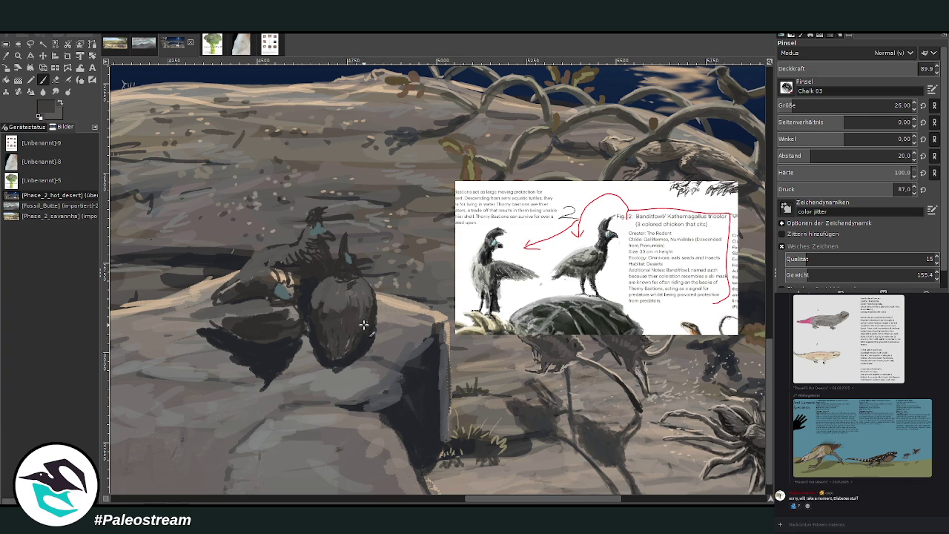
{"action": "mouse_move", "coordinate": [228, 307]}
{"action": "left_mouse_down"}
{"action": "mouse_move", "coordinate": [194, 319]}
{"action": "mouse_move", "coordinate": [222, 308]}
{"action": "mouse_move", "coordinate": [300, 323]}
{"action": "mouse_move", "coordinate": [258, 305]}
{"action": "left_mouse_up"}
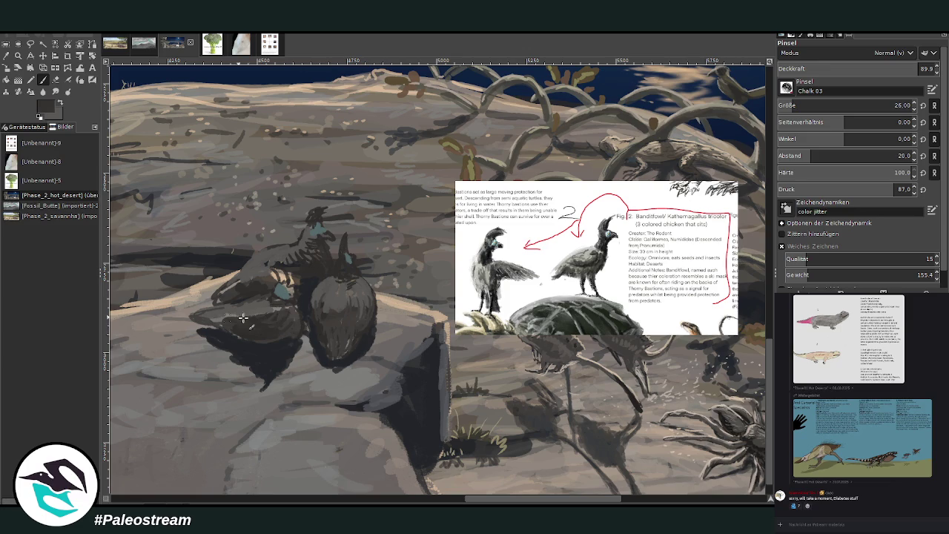
{"action": "mouse_move", "coordinate": [237, 287]}
{"action": "left_mouse_down"}
{"action": "mouse_move", "coordinate": [220, 297]}
{"action": "mouse_move", "coordinate": [241, 275]}
{"action": "left_mouse_up"}
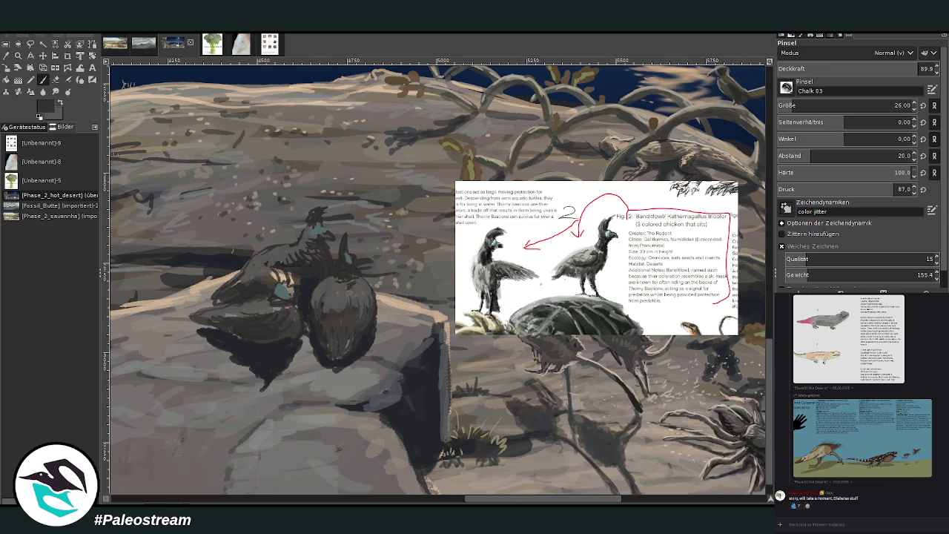
{"action": "left_click", "coordinate": [404, 277], "text": "ctrl"}
{"action": "left_click_drag", "start_coordinate": [305, 229], "coordinate": [217, 295]}
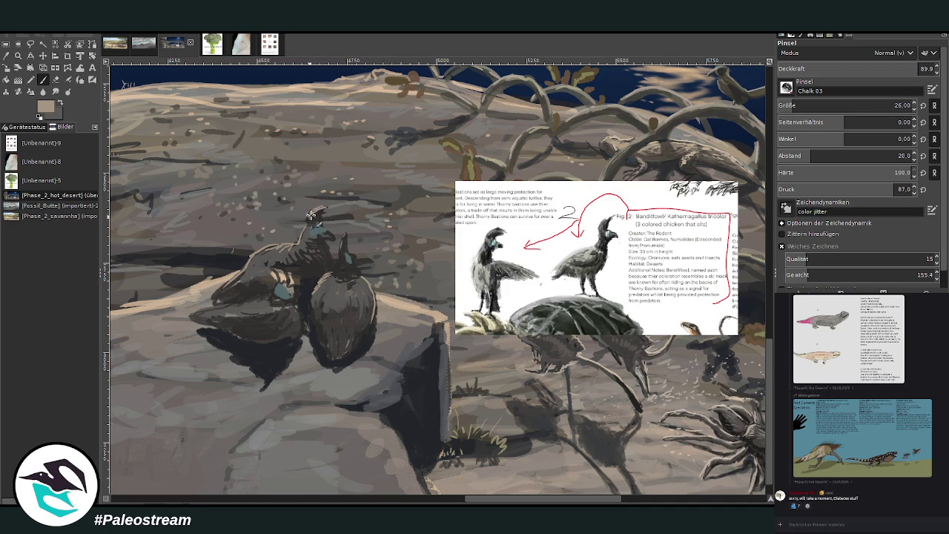
{"action": "left_click", "coordinate": [673, 105], "text": "ctrl"}
Add beige highlights on the left bird's head and rock edge, plus tan on the lower-left bird's back
{"action": "left_click_drag", "start_coordinate": [326, 229], "coordinate": [319, 213]}
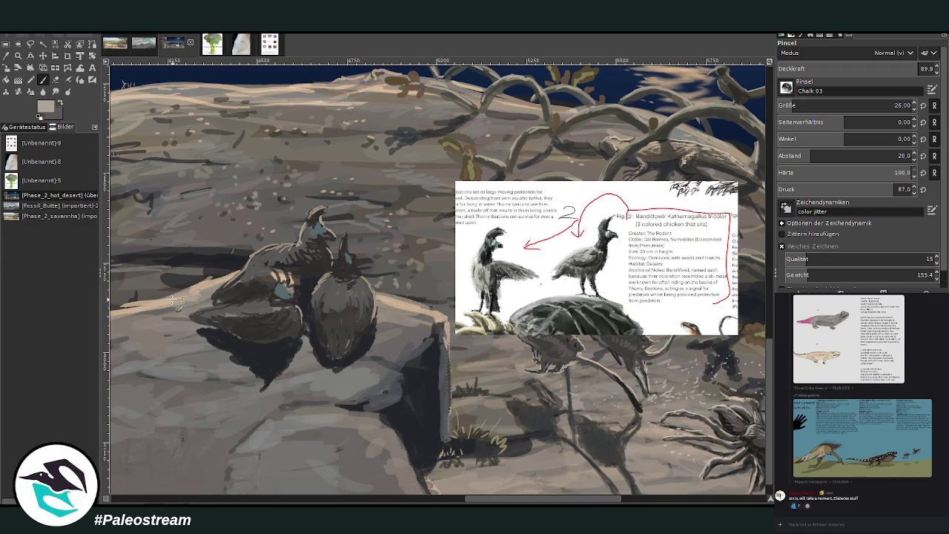
{"action": "left_click_drag", "start_coordinate": [160, 297], "coordinate": [109, 313]}
{"action": "left_click_drag", "start_coordinate": [374, 411], "coordinate": [412, 347]}
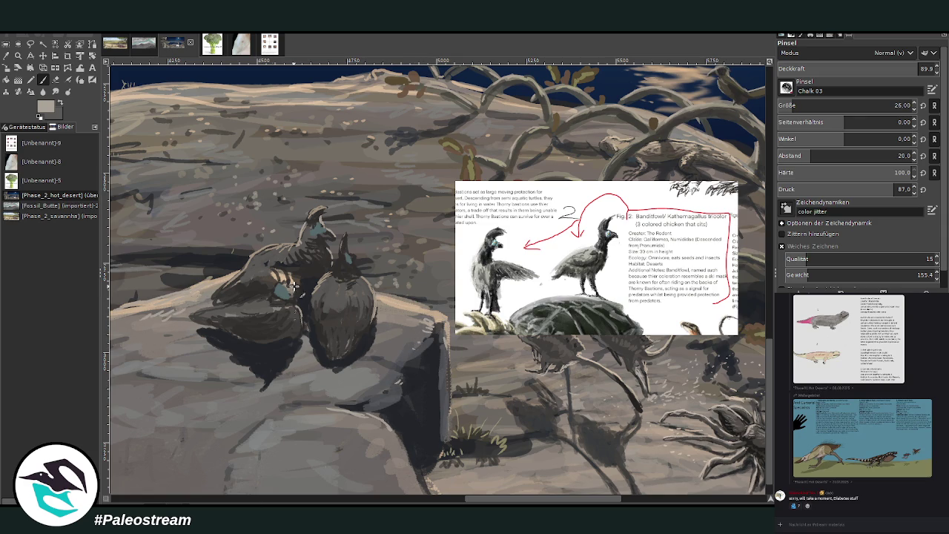
{"action": "left_click", "coordinate": [6, 56]}
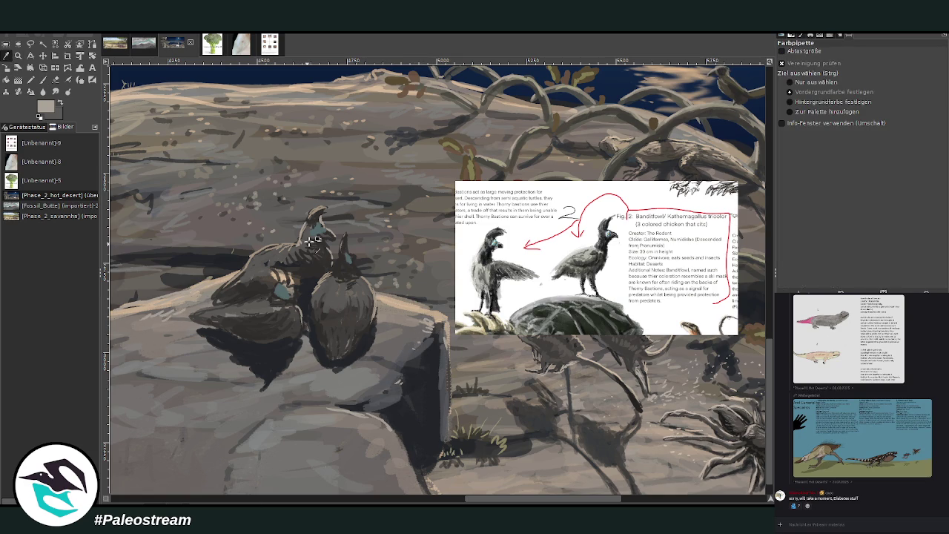
{"action": "left_click", "coordinate": [312, 280]}
{"action": "key", "text": "p"}
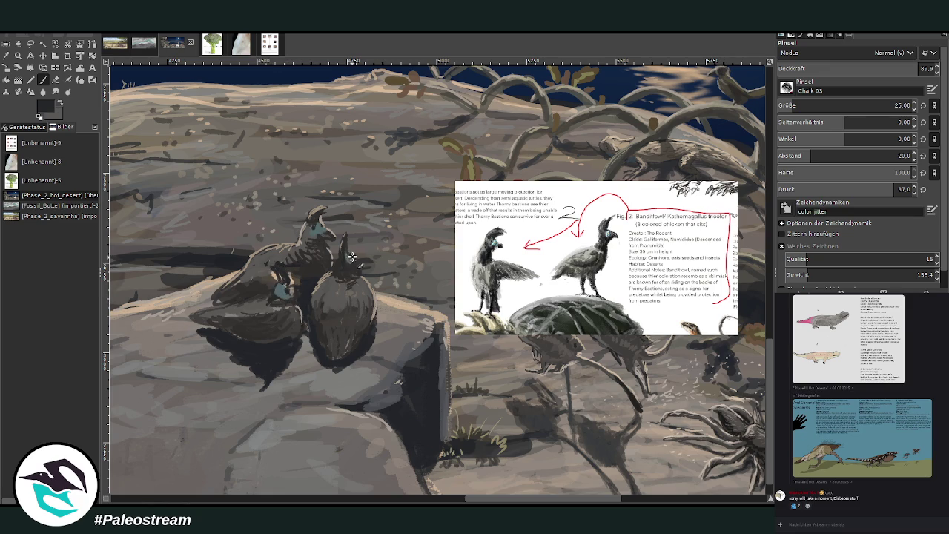
{"action": "left_click", "coordinate": [18, 56]}
{"action": "left_click", "coordinate": [395, 302]}
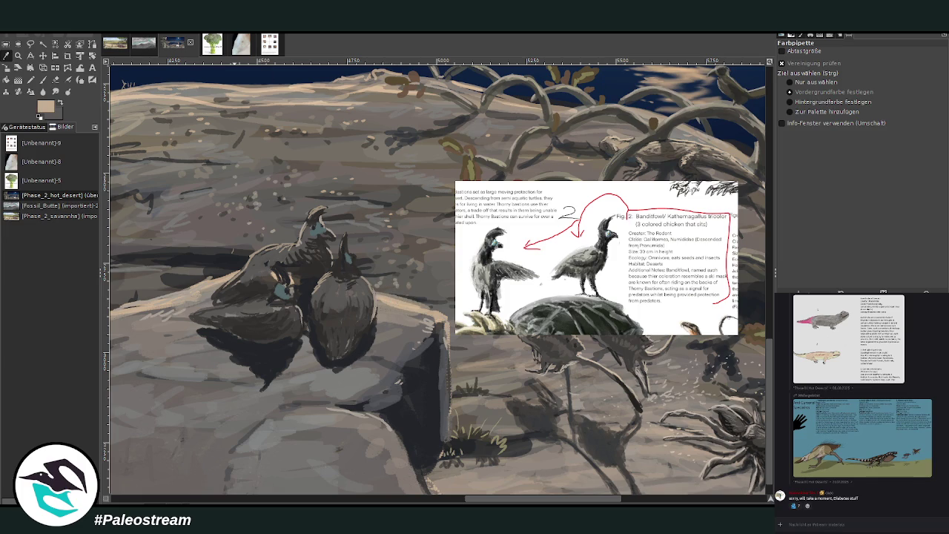
{"action": "left_click", "coordinate": [43, 79]}
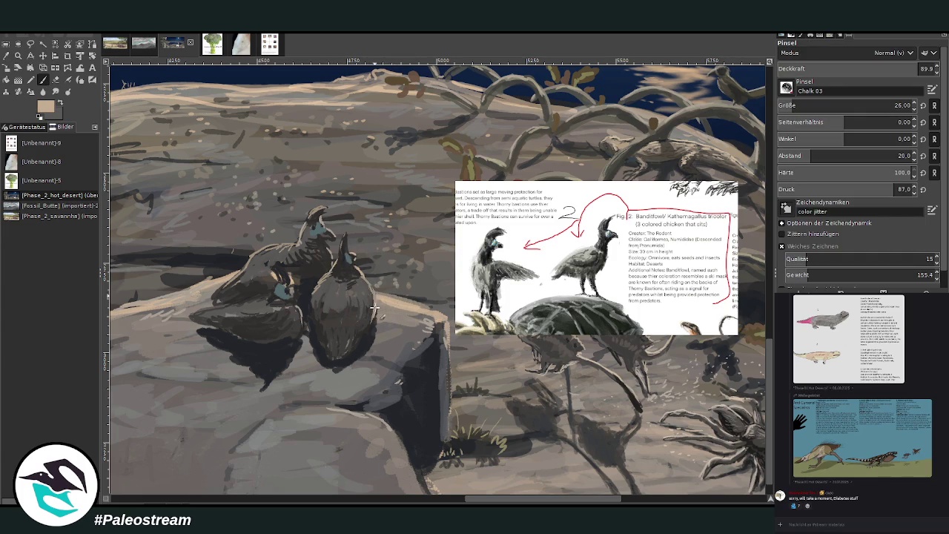
{"action": "left_click_drag", "start_coordinate": [273, 300], "coordinate": [191, 303]}
Dab alternating dark and light tones along the upper bird's back
{"action": "key", "text": "o"}
{"action": "left_click", "coordinate": [306, 273]}
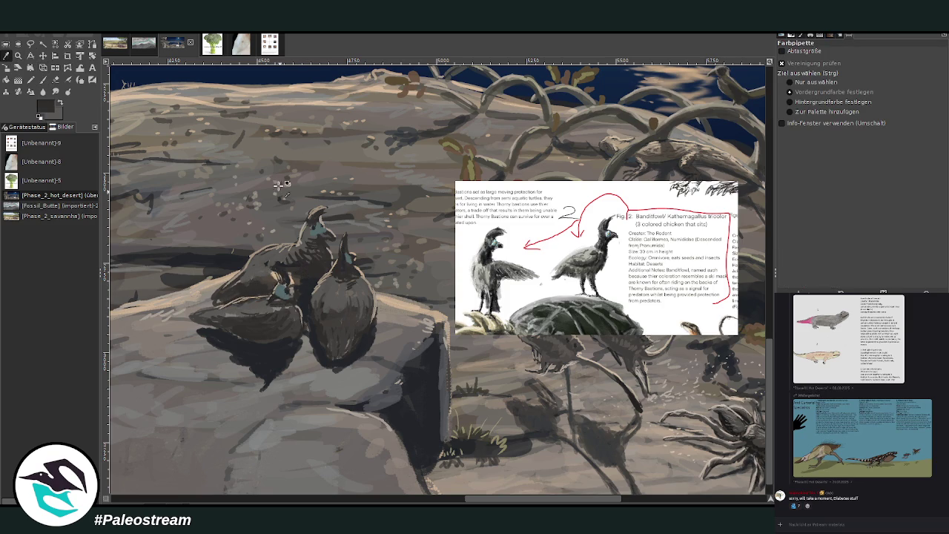
{"action": "left_click", "coordinate": [44, 79]}
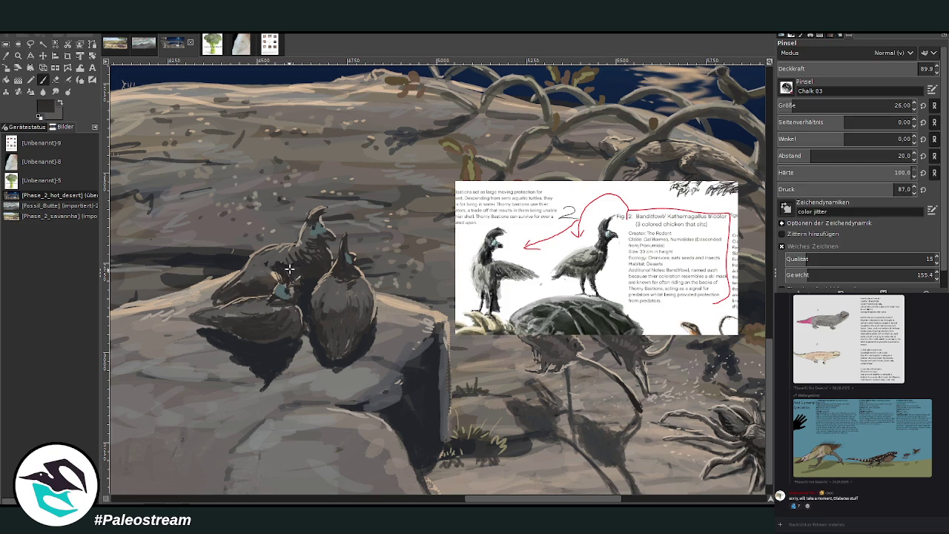
{"action": "left_click_drag", "start_coordinate": [272, 272], "coordinate": [240, 278]}
{"action": "key", "text": "o"}
{"action": "left_click", "coordinate": [350, 282]}
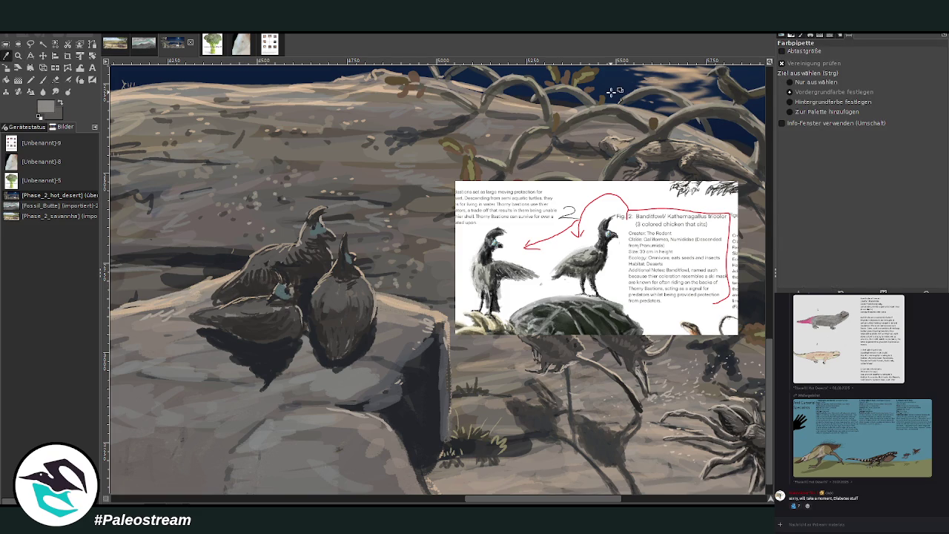
{"action": "left_click", "coordinate": [43, 79]}
{"action": "left_click_drag", "start_coordinate": [300, 264], "coordinate": [288, 278]}
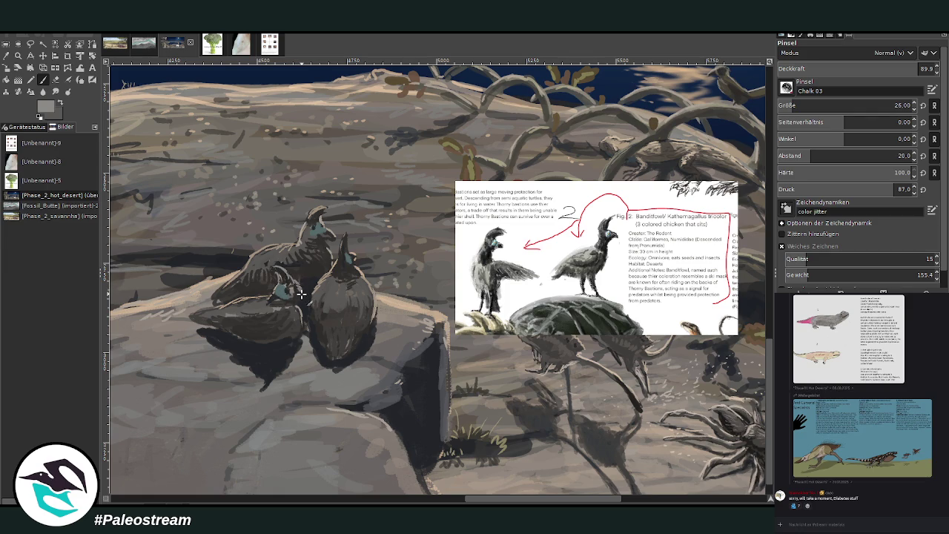
Darken the left bird's head and shade the lower bodies of the lower-left and right birds
{"action": "left_click", "coordinate": [17, 68]}
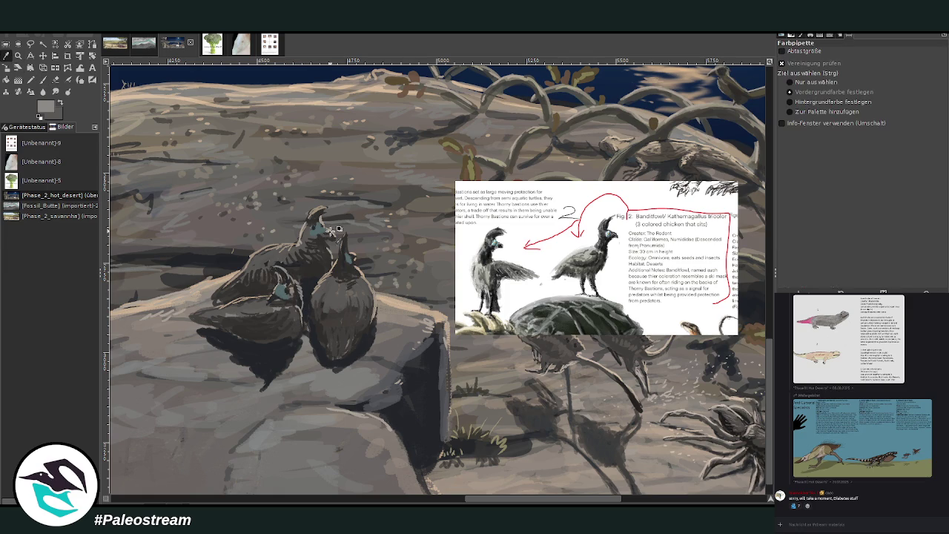
{"action": "left_click", "coordinate": [330, 258]}
{"action": "key", "text": "p"}
{"action": "left_click_drag", "start_coordinate": [312, 239], "coordinate": [319, 237]}
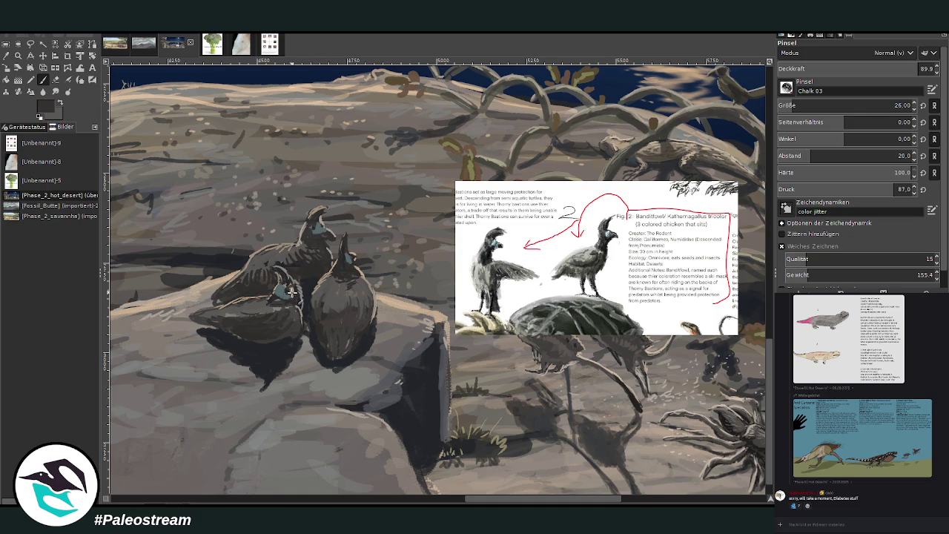
{"action": "mouse_move", "coordinate": [290, 285]}
{"action": "left_mouse_down"}
{"action": "mouse_move", "coordinate": [290, 317]}
{"action": "mouse_move", "coordinate": [242, 307]}
{"action": "mouse_move", "coordinate": [229, 320]}
{"action": "left_mouse_up"}
{"action": "mouse_move", "coordinate": [341, 303]}
{"action": "left_mouse_down"}
{"action": "mouse_move", "coordinate": [359, 304]}
{"action": "mouse_move", "coordinate": [367, 320]}
{"action": "mouse_move", "coordinate": [354, 330]}
{"action": "mouse_move", "coordinate": [331, 317]}
{"action": "mouse_move", "coordinate": [321, 303]}
{"action": "mouse_move", "coordinate": [337, 296]}
{"action": "mouse_move", "coordinate": [346, 345]}
{"action": "mouse_move", "coordinate": [329, 329]}
{"action": "left_mouse_up"}
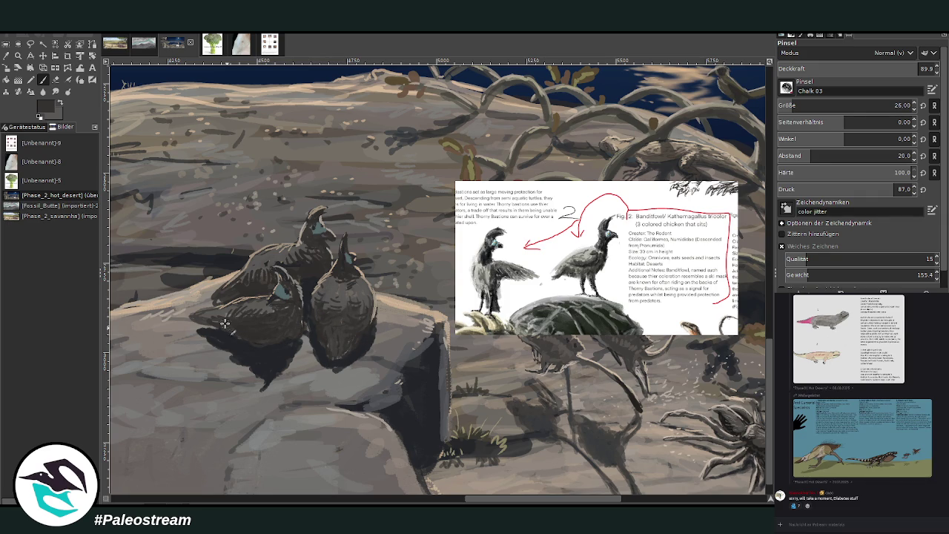
Zoom in on the huddled birds and add light grey marks to the front bird's back
{"action": "scroll", "coordinate": [197, 317], "scroll_direction": "down", "scroll_amount": 5}
{"action": "scroll", "coordinate": [196, 317], "scroll_direction": "down", "scroll_amount": 2}
{"action": "scroll", "coordinate": [197, 317], "scroll_direction": "down", "scroll_amount": 2}
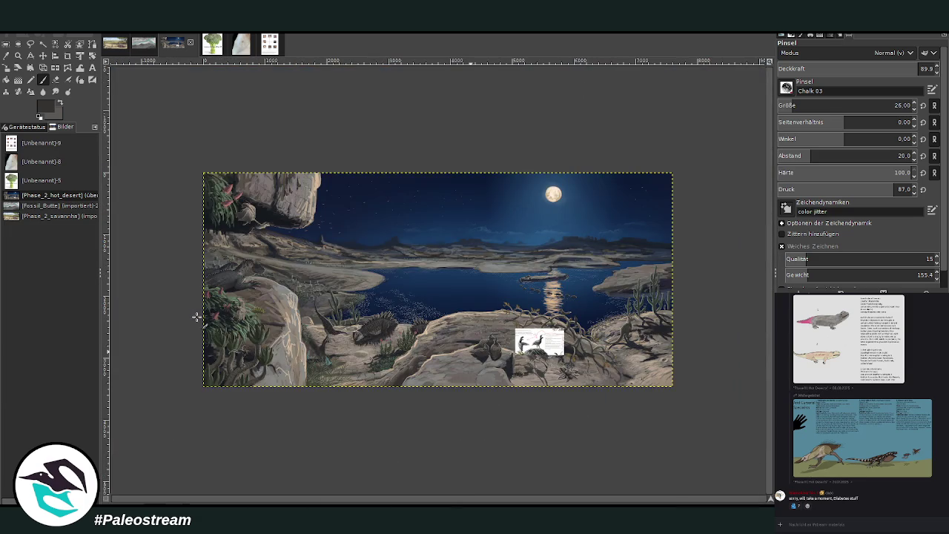
{"action": "key", "text": "z"}
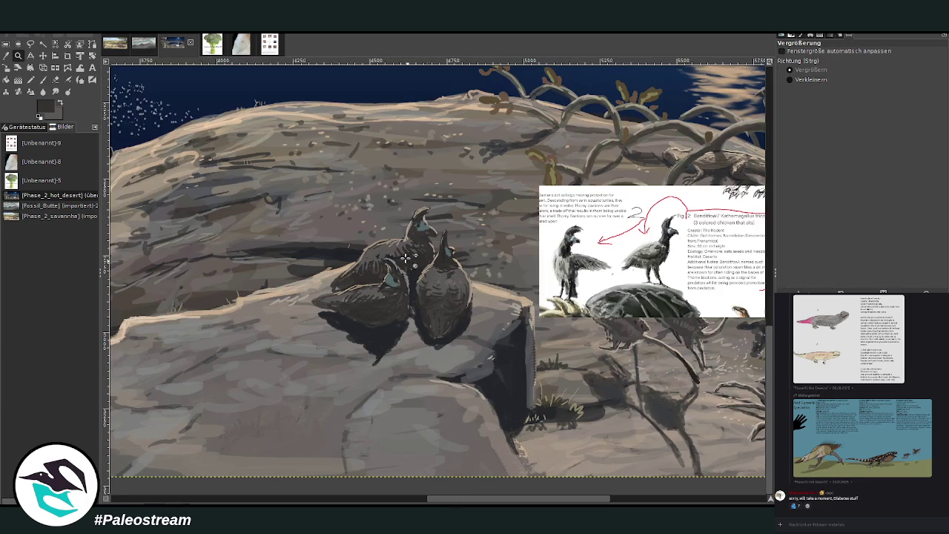
{"action": "left_click_drag", "start_coordinate": [464, 304], "coordinate": [530, 397]}
{"action": "mouse_move", "coordinate": [330, 174]}
{"action": "left_mouse_down"}
{"action": "mouse_move", "coordinate": [516, 427]}
{"action": "mouse_move", "coordinate": [498, 456]}
{"action": "left_mouse_up"}
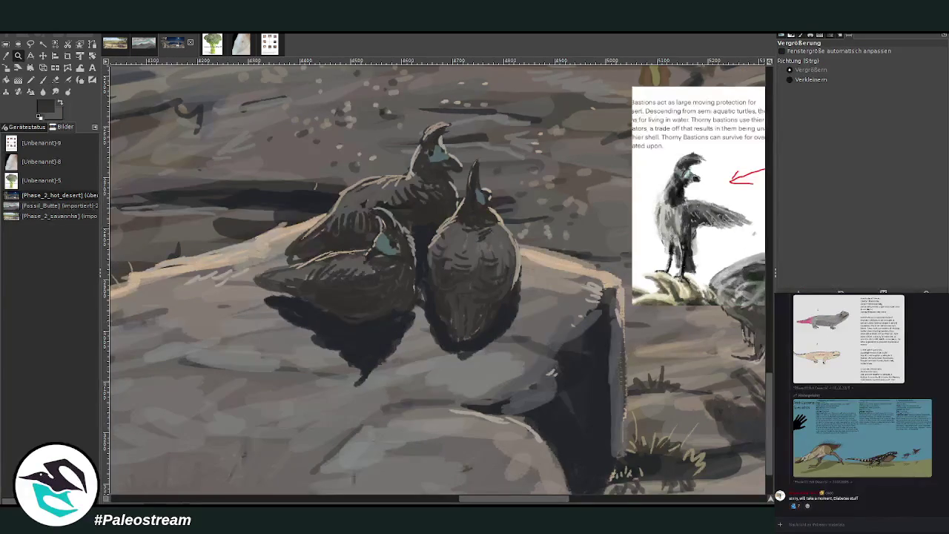
{"action": "key", "text": "o"}
{"action": "left_click", "coordinate": [255, 296]}
{"action": "key", "text": "p"}
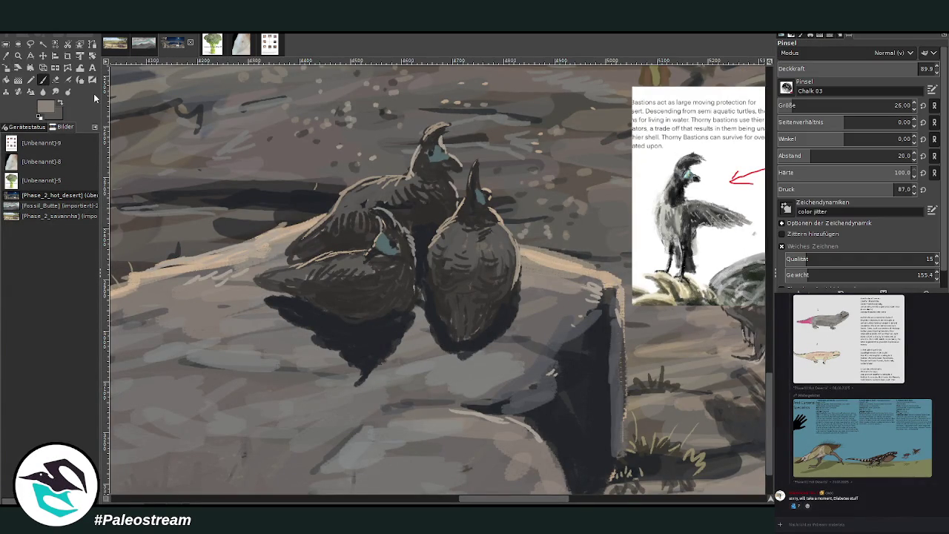
{"action": "left_click_drag", "start_coordinate": [357, 259], "coordinate": [331, 270]}
Hatch light strokes on the right bird, lowering brush opacity to 42.6 and raising size to 36
{"action": "left_click", "coordinate": [890, 69]}
{"action": "left_click_drag", "start_coordinate": [890, 69], "coordinate": [880, 69]}
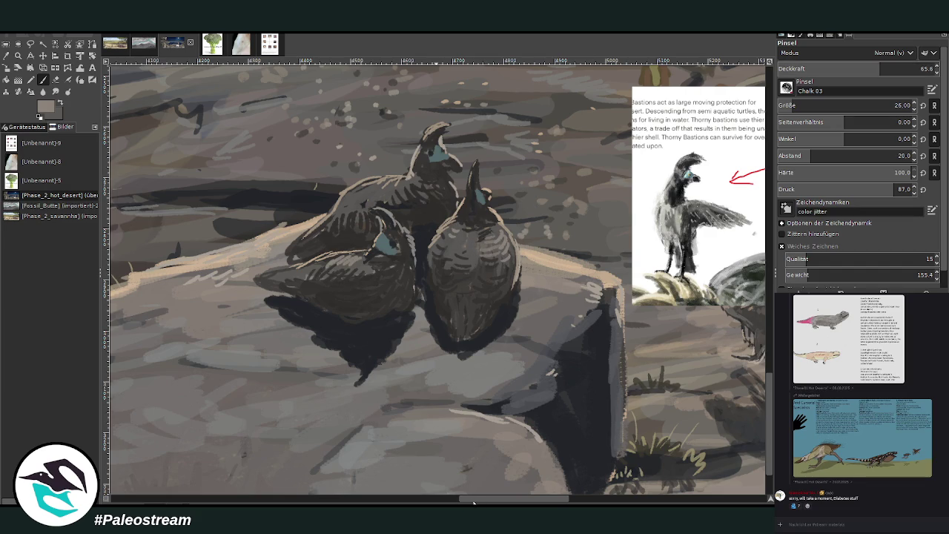
{"action": "left_click_drag", "start_coordinate": [474, 502], "coordinate": [500, 476]}
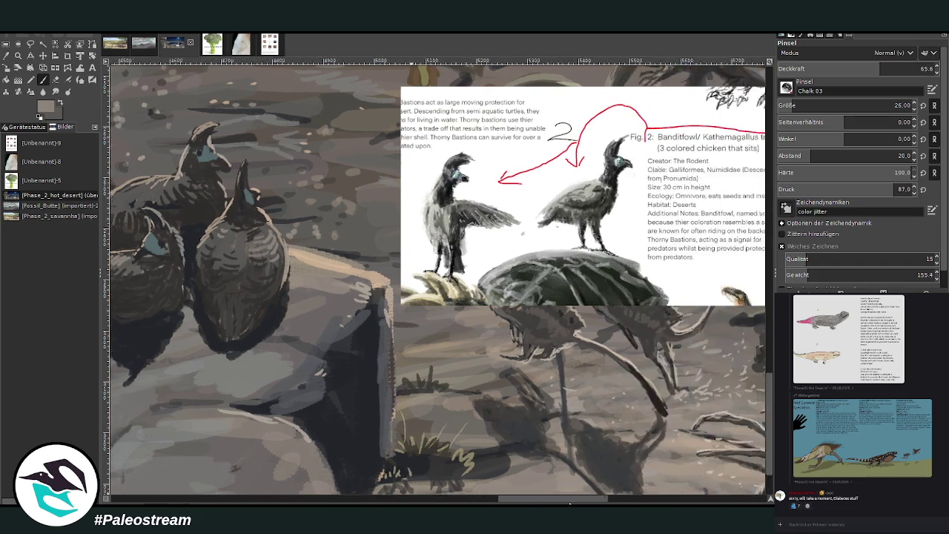
{"action": "left_click_drag", "start_coordinate": [549, 498], "coordinate": [553, 499]}
{"action": "mouse_move", "coordinate": [373, 269]}
{"action": "left_mouse_down"}
{"action": "mouse_move", "coordinate": [380, 260]}
{"action": "mouse_move", "coordinate": [337, 254]}
{"action": "mouse_move", "coordinate": [339, 238]}
{"action": "mouse_move", "coordinate": [327, 231]}
{"action": "mouse_move", "coordinate": [325, 275]}
{"action": "left_mouse_up"}
{"action": "left_click", "coordinate": [863, 67]}
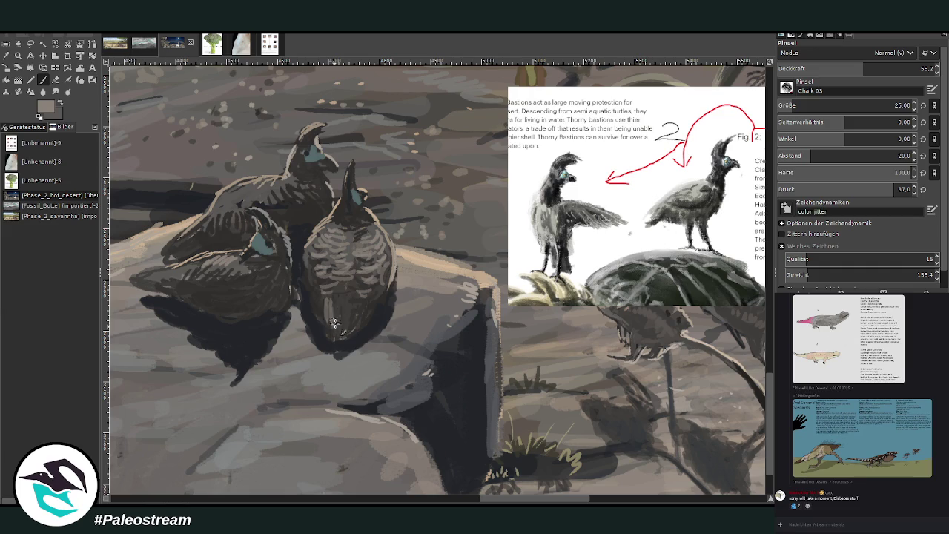
{"action": "left_click", "coordinate": [843, 68]}
{"action": "left_click", "coordinate": [799, 105]}
Add faint light feather strokes across the lower bird's body and the left bird's wing and back
{"action": "mouse_move", "coordinate": [355, 300]}
{"action": "left_mouse_down"}
{"action": "mouse_move", "coordinate": [358, 326]}
{"action": "mouse_move", "coordinate": [348, 331]}
{"action": "mouse_move", "coordinate": [323, 309]}
{"action": "mouse_move", "coordinate": [331, 336]}
{"action": "left_mouse_up"}
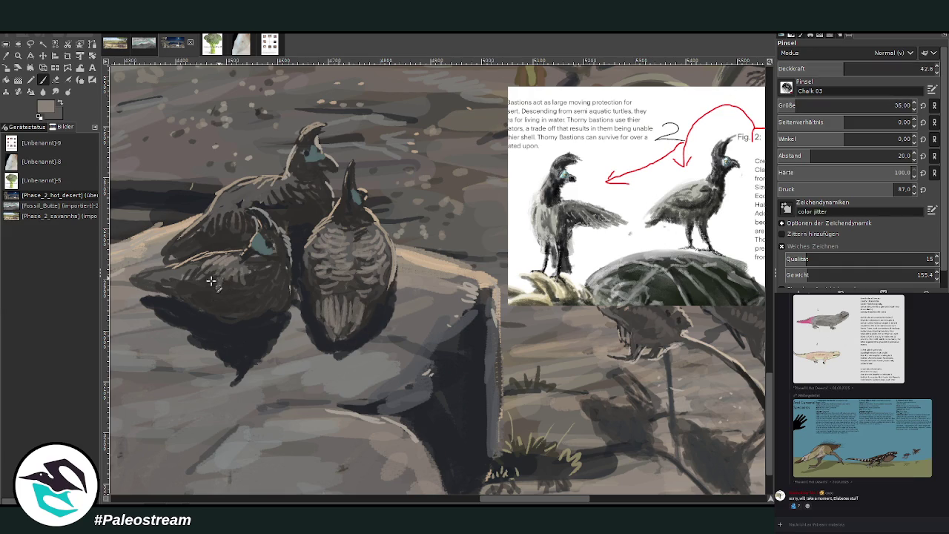
{"action": "left_click_drag", "start_coordinate": [248, 263], "coordinate": [149, 275]}
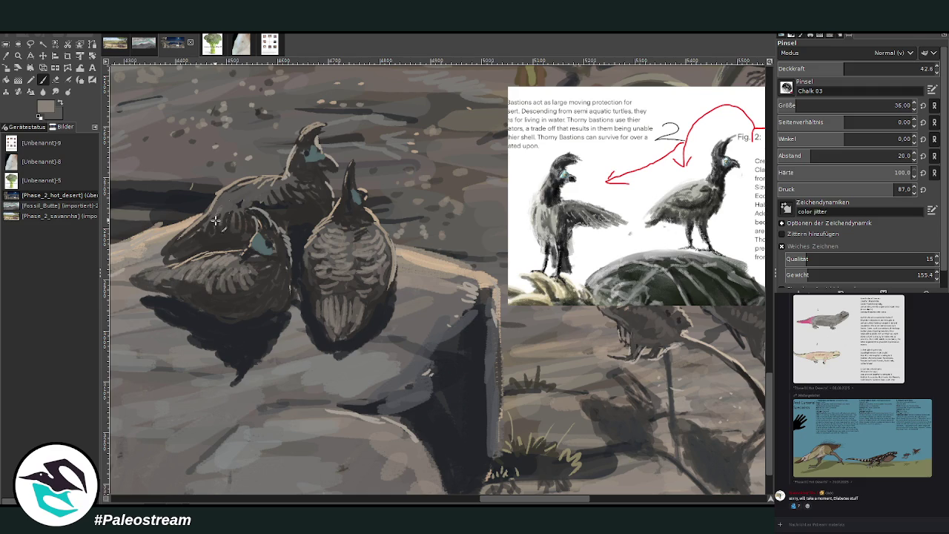
{"action": "mouse_move", "coordinate": [271, 211]}
{"action": "left_mouse_down"}
{"action": "mouse_move", "coordinate": [221, 205]}
{"action": "mouse_move", "coordinate": [267, 183]}
{"action": "mouse_move", "coordinate": [241, 190]}
{"action": "mouse_move", "coordinate": [200, 226]}
{"action": "left_mouse_up"}
{"action": "left_click", "coordinate": [11, 61]}
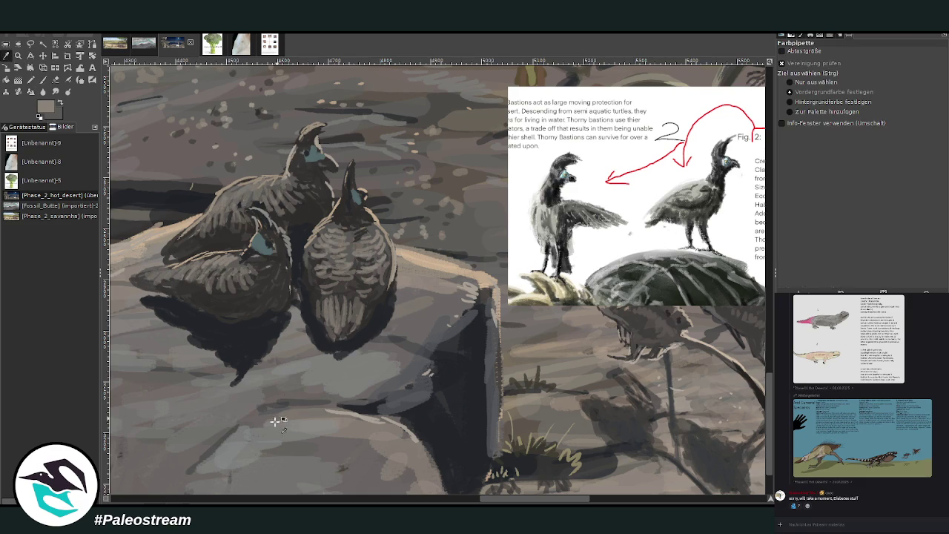
{"action": "left_click", "coordinate": [42, 79]}
{"action": "left_click_drag", "start_coordinate": [175, 271], "coordinate": [148, 282]}
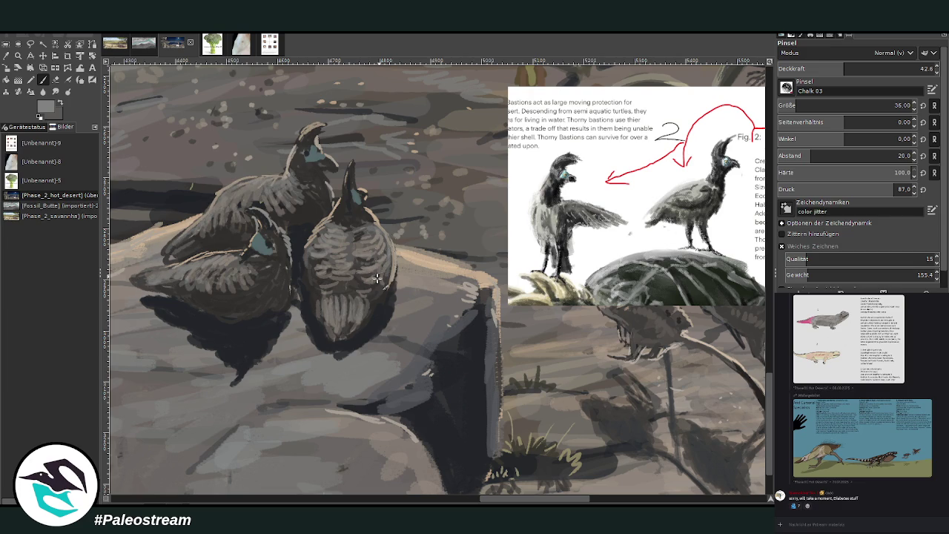
{"action": "scroll", "coordinate": [321, 277], "scroll_direction": "down", "scroll_amount": 3}
Zoom in on the birds, delete the pasted banditfowl reference sheet, and clear the selection
{"action": "scroll", "coordinate": [321, 277], "scroll_direction": "down", "scroll_amount": 2}
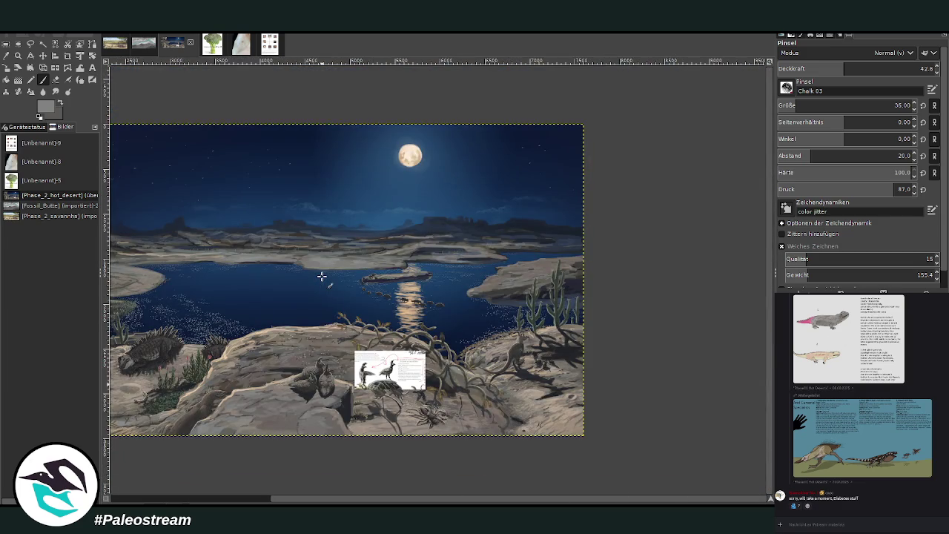
{"action": "left_click", "coordinate": [18, 55]}
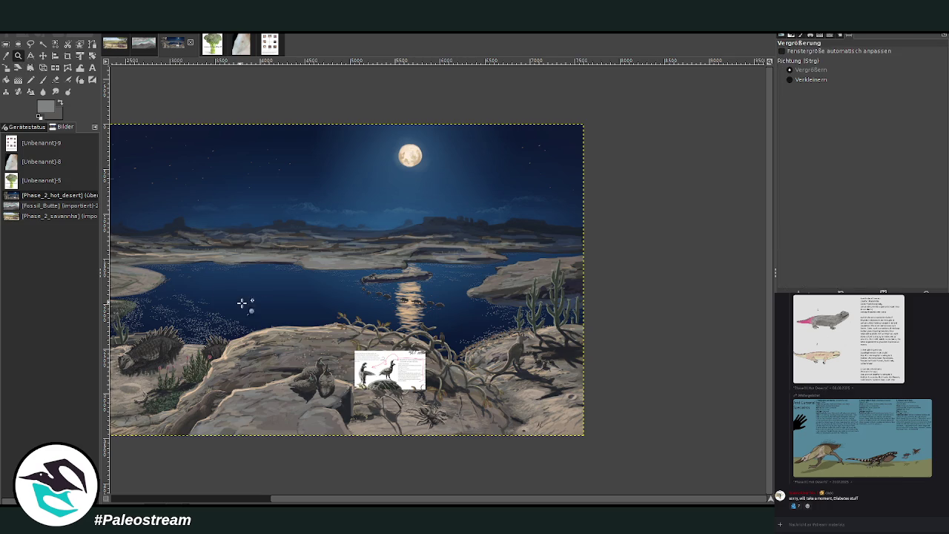
{"action": "left_click_drag", "start_coordinate": [241, 258], "coordinate": [455, 441]}
{"action": "left_click_drag", "start_coordinate": [286, 178], "coordinate": [630, 490]}
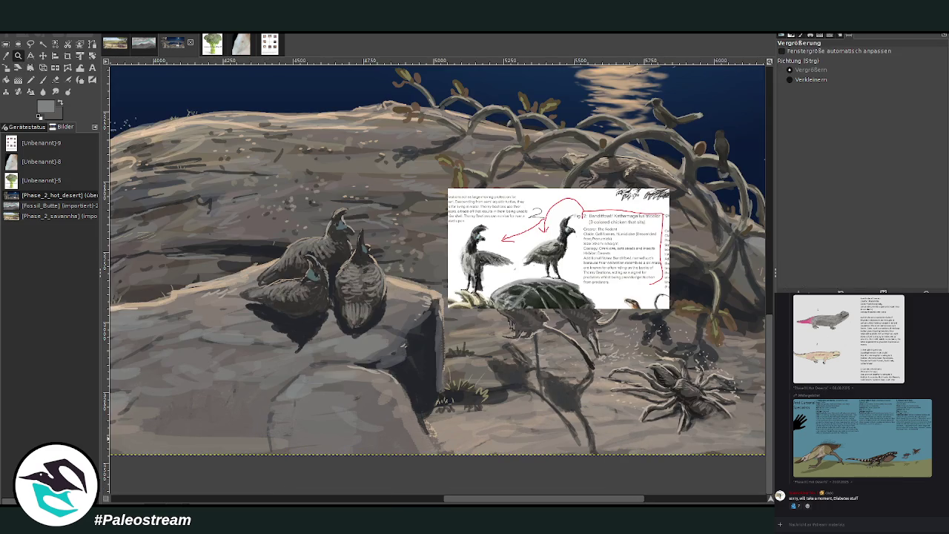
{"action": "key", "text": "Delete"}
{"action": "key", "text": "ctrl+h"}
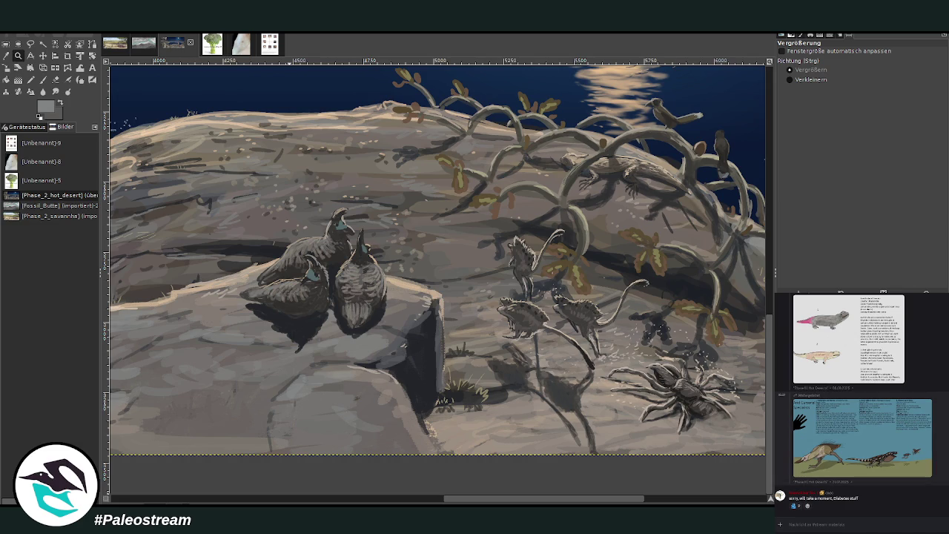
Find the gecko reference image in the chat and paste the gecko card onto the painting
{"action": "scroll", "coordinate": [860, 400], "scroll_direction": "up", "scroll_amount": 2}
{"action": "scroll", "coordinate": [861, 401], "scroll_direction": "up", "scroll_amount": 2}
{"action": "scroll", "coordinate": [861, 400], "scroll_direction": "up", "scroll_amount": 2}
{"action": "scroll", "coordinate": [860, 401], "scroll_direction": "up", "scroll_amount": 2}
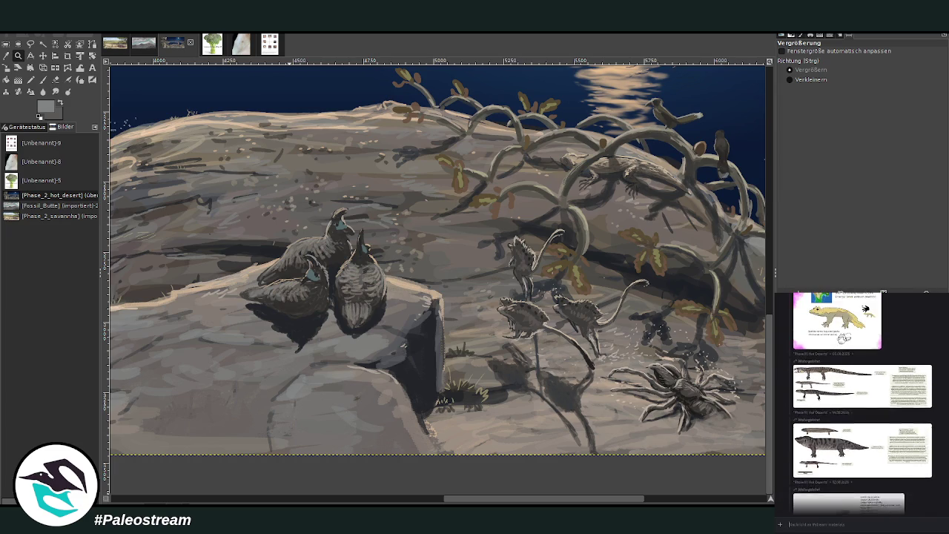
{"action": "scroll", "coordinate": [861, 400], "scroll_direction": "up", "scroll_amount": 2}
{"action": "scroll", "coordinate": [860, 400], "scroll_direction": "up", "scroll_amount": 1}
{"action": "scroll", "coordinate": [860, 400], "scroll_direction": "up", "scroll_amount": 1}
{"action": "scroll", "coordinate": [866, 463], "scroll_direction": "up", "scroll_amount": 1}
{"action": "left_click", "coordinate": [853, 475]}
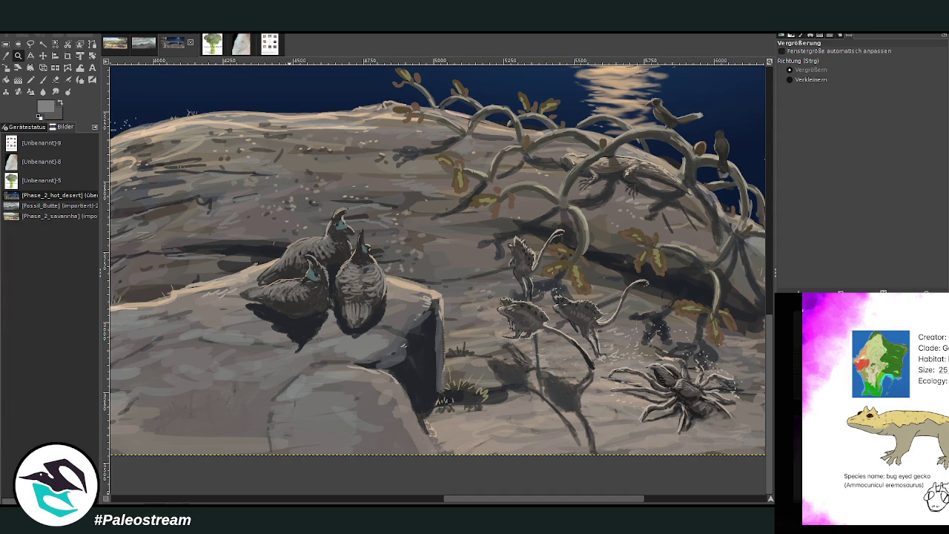
{"action": "left_click", "coordinate": [796, 531]}
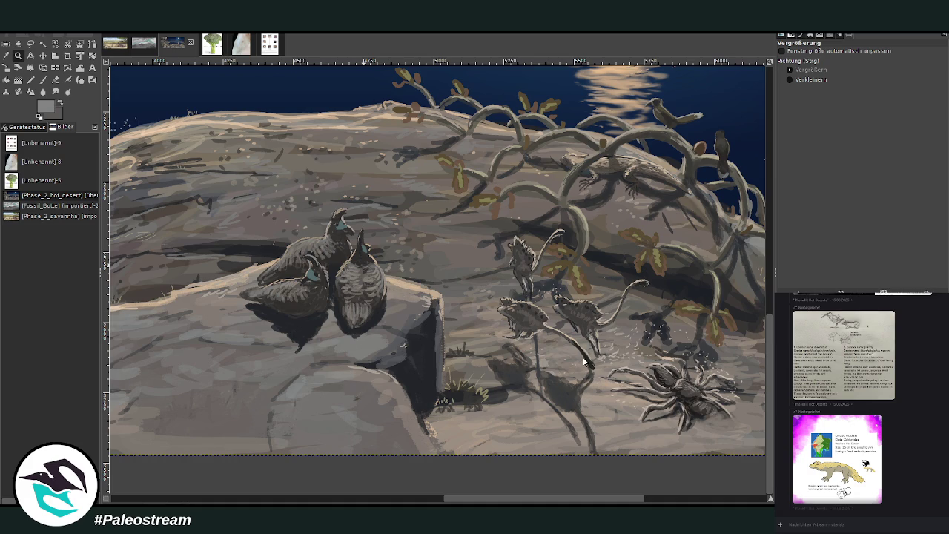
{"action": "key", "text": "ctrl+v"}
Move the pasted gecko card higher on the canvas
{"action": "key", "text": "m"}
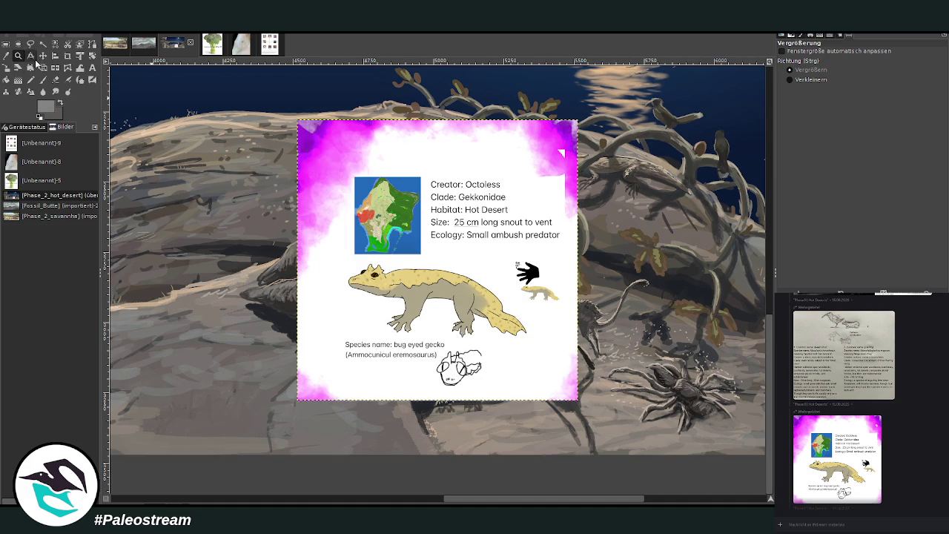
{"action": "left_click_drag", "start_coordinate": [259, 203], "coordinate": [266, 75]}
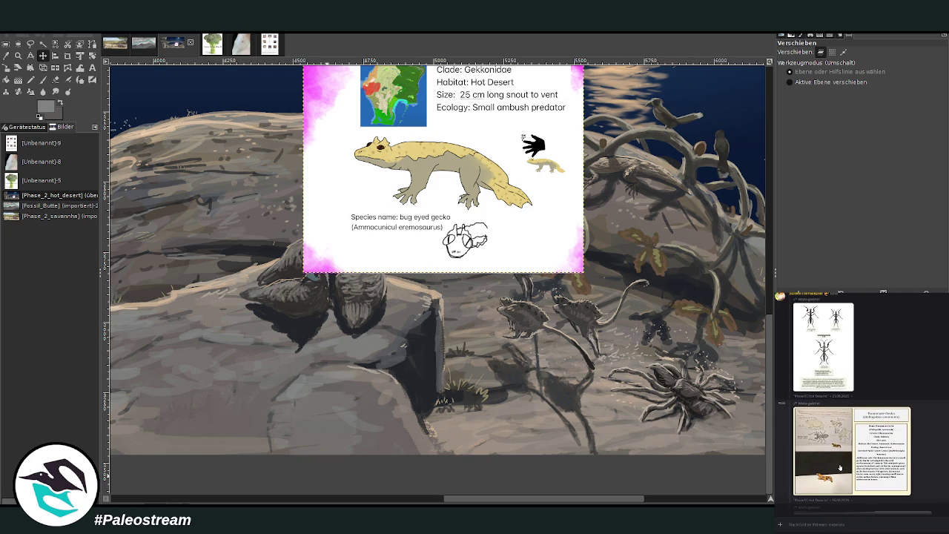
{"action": "left_click", "coordinate": [840, 468]}
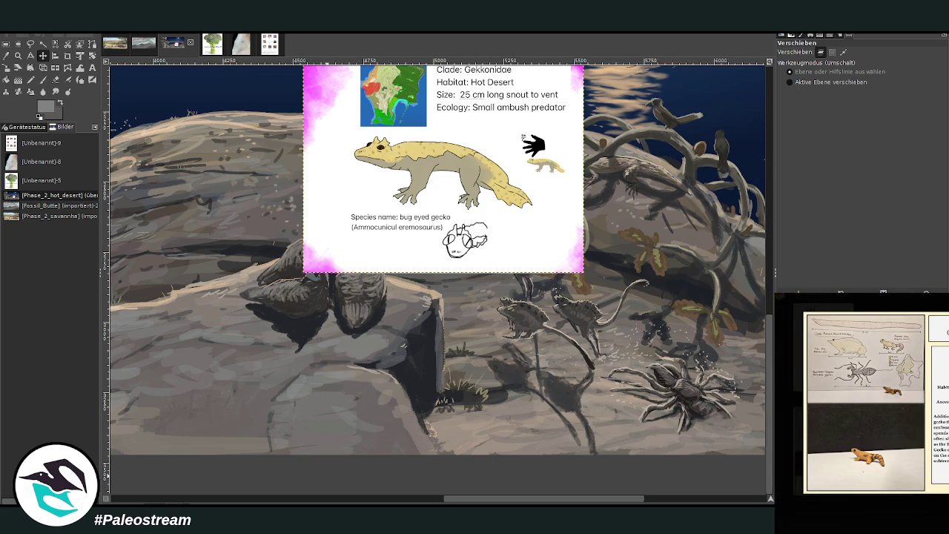
{"action": "left_click", "coordinate": [935, 452]}
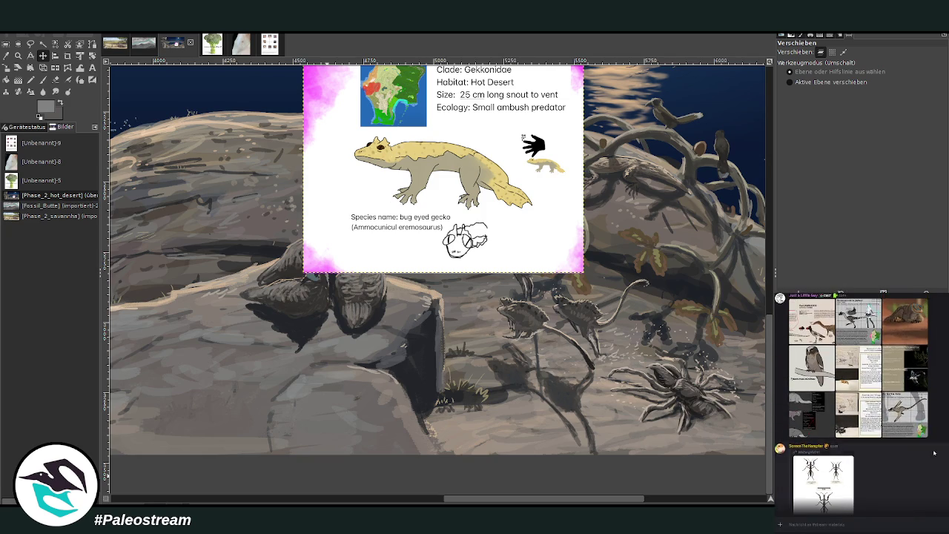
Copy the species sheet image from the chat and paste it onto the canvas
{"action": "left_click", "coordinate": [923, 450]}
{"action": "right_click", "coordinate": [921, 449]}
{"action": "left_click", "coordinate": [921, 447]}
{"action": "key", "text": "Escape"}
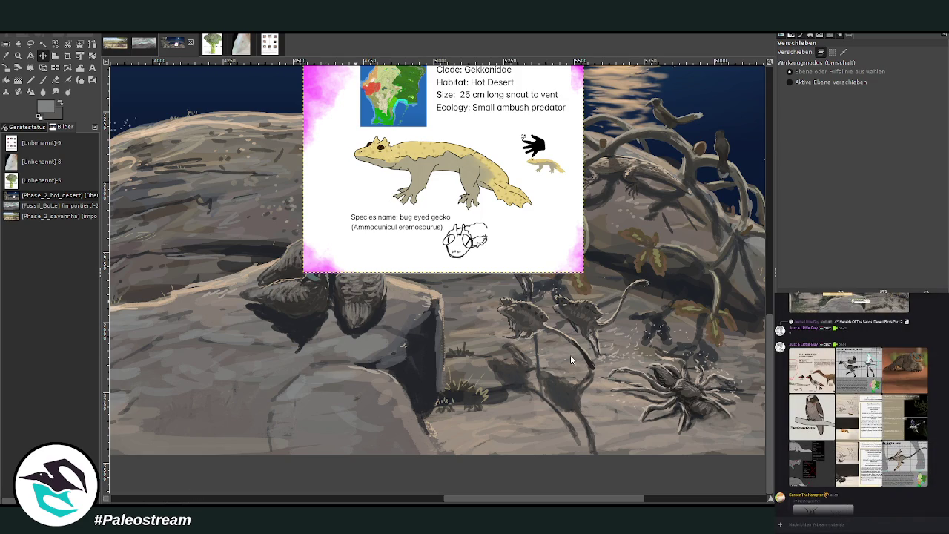
{"action": "key", "text": "ctrl+v"}
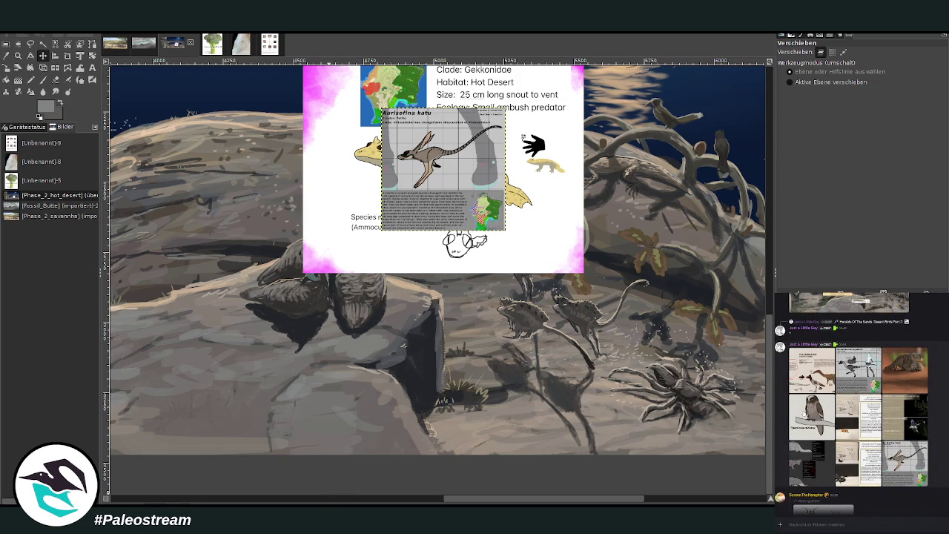
Copy the Tytomimus minimus owl card from the chat and paste it onto the canvas
{"action": "left_click", "coordinate": [813, 417]}
{"action": "right_click", "coordinate": [880, 415]}
{"action": "left_click", "coordinate": [885, 419]}
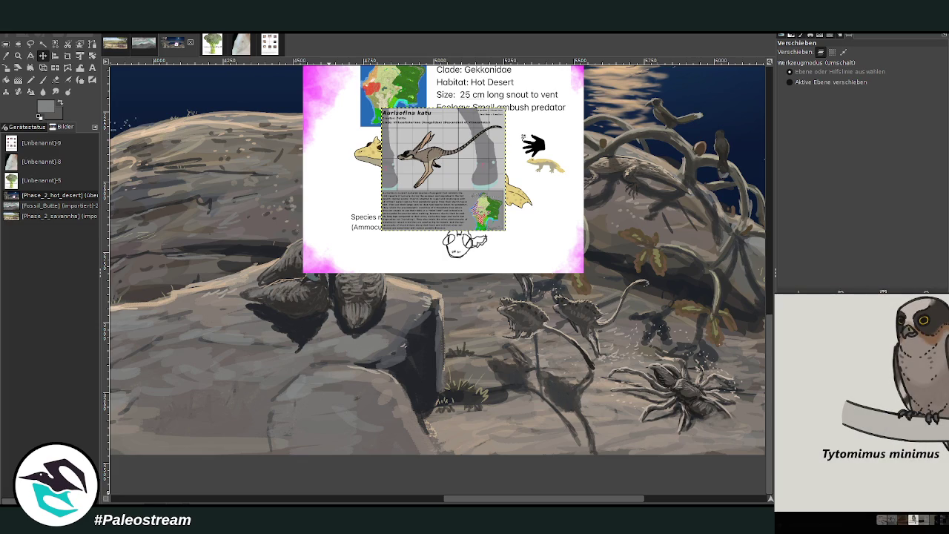
{"action": "key", "text": "Escape"}
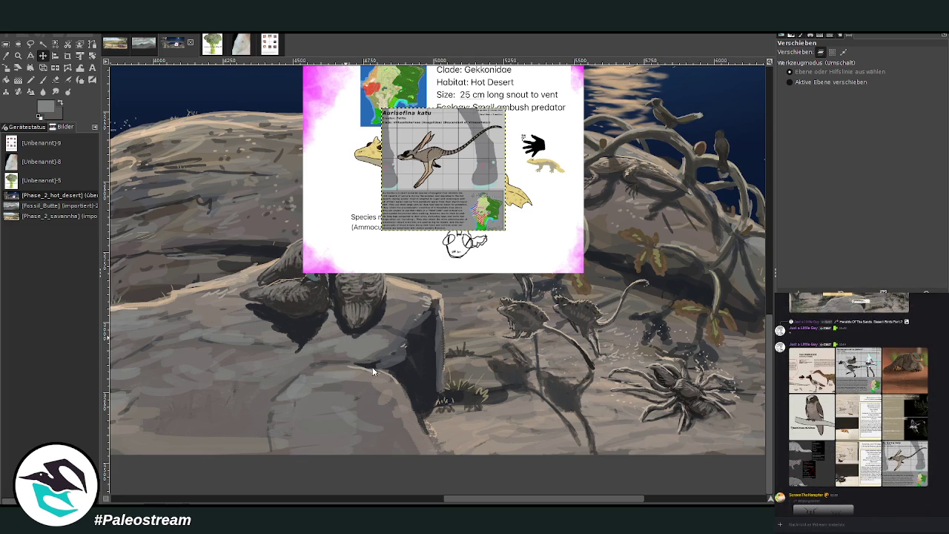
{"action": "key", "text": "ctrl+v"}
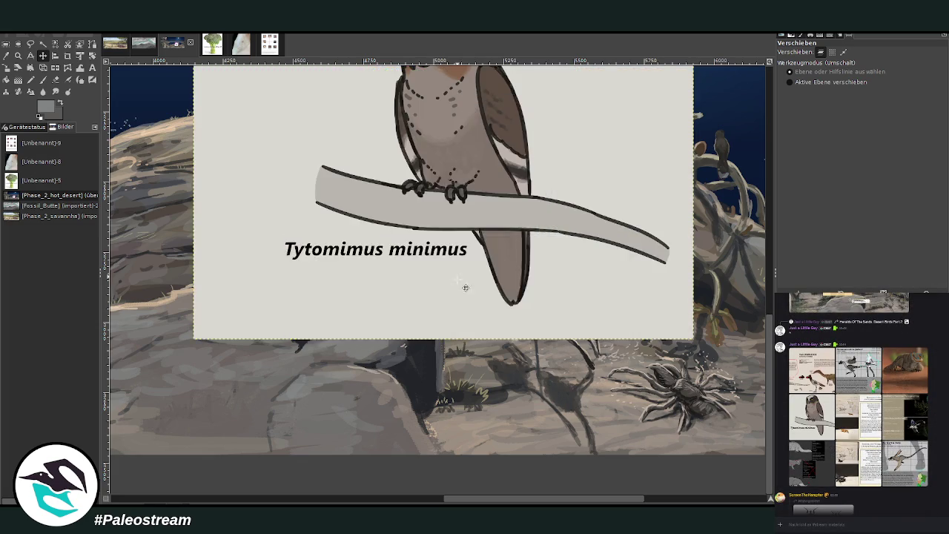
{"action": "scroll", "coordinate": [453, 277], "scroll_direction": "up", "scroll_amount": 4}
{"action": "scroll", "coordinate": [453, 277], "scroll_direction": "down", "scroll_amount": 3}
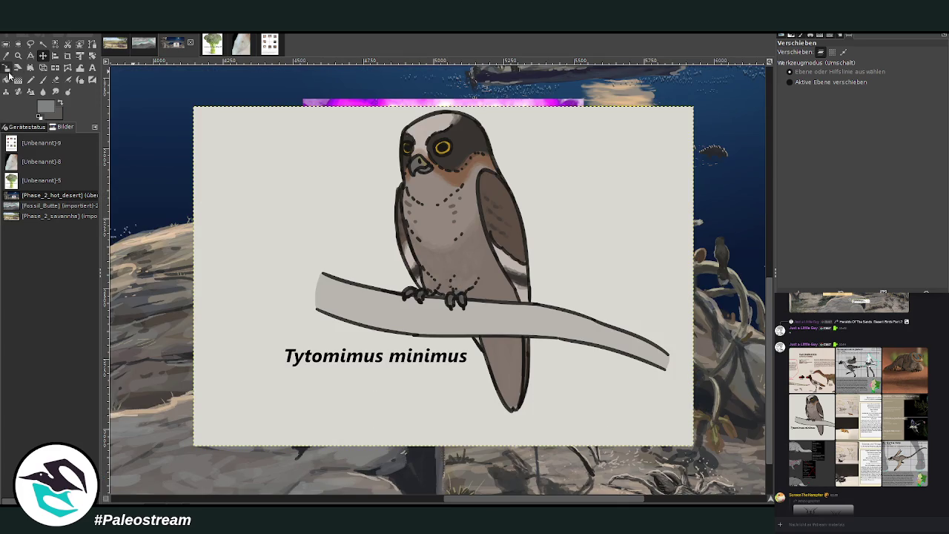
Scale the owl card down, shift it up and left, and apply the new size
{"action": "key", "text": "shift+s"}
{"action": "left_click", "coordinate": [440, 261]}
{"action": "left_click_drag", "start_coordinate": [694, 445], "coordinate": [497, 319]}
{"action": "left_click_drag", "start_coordinate": [343, 213], "coordinate": [358, 218]}
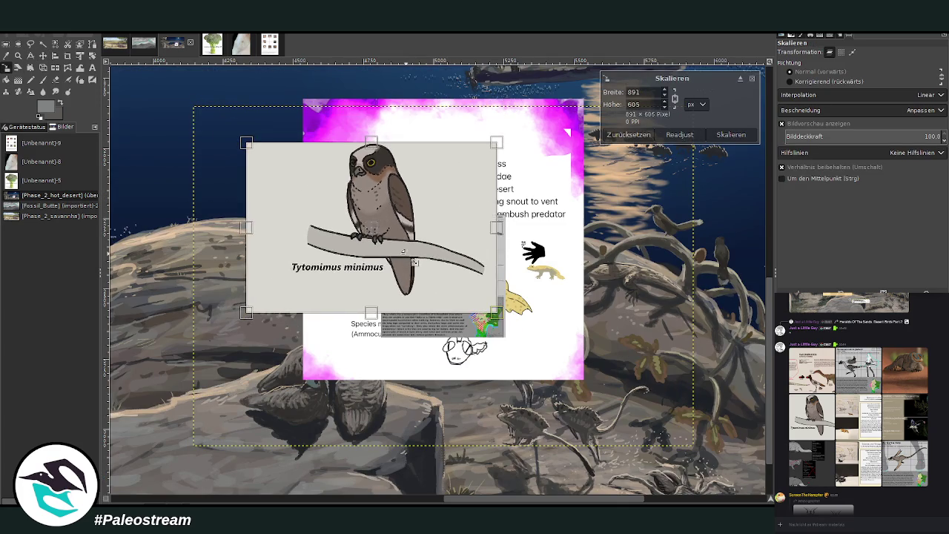
{"action": "left_click", "coordinate": [732, 134]}
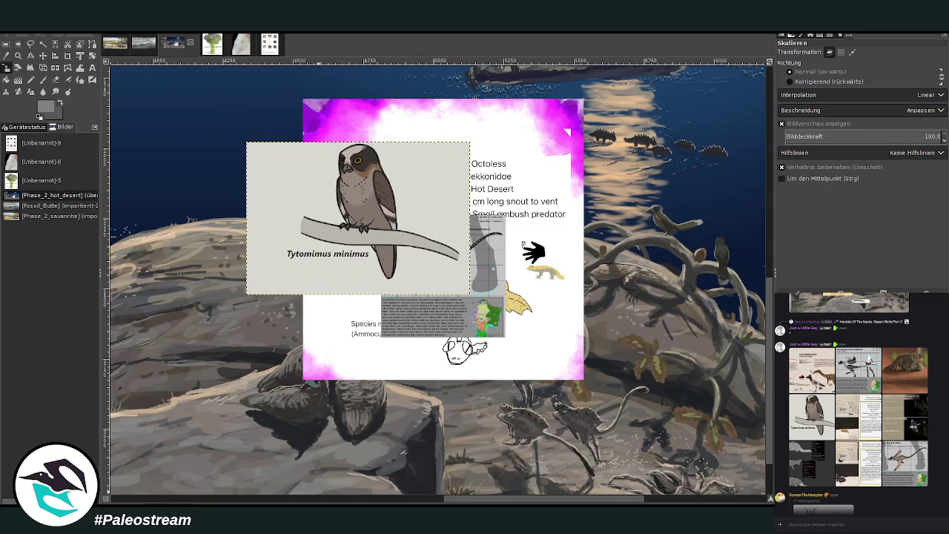
{"action": "scroll", "coordinate": [852, 404], "scroll_direction": "up", "scroll_amount": 1}
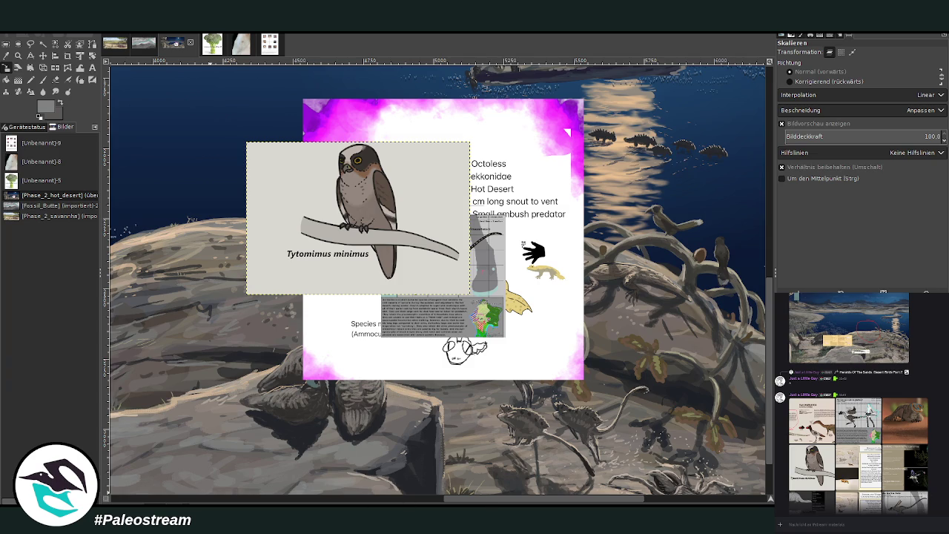
{"action": "scroll", "coordinate": [638, 486], "scroll_direction": "right", "scroll_amount": 5}
{"action": "scroll", "coordinate": [638, 486], "scroll_direction": "right", "scroll_amount": 1}
{"action": "scroll", "coordinate": [638, 486], "scroll_direction": "up", "scroll_amount": 2}
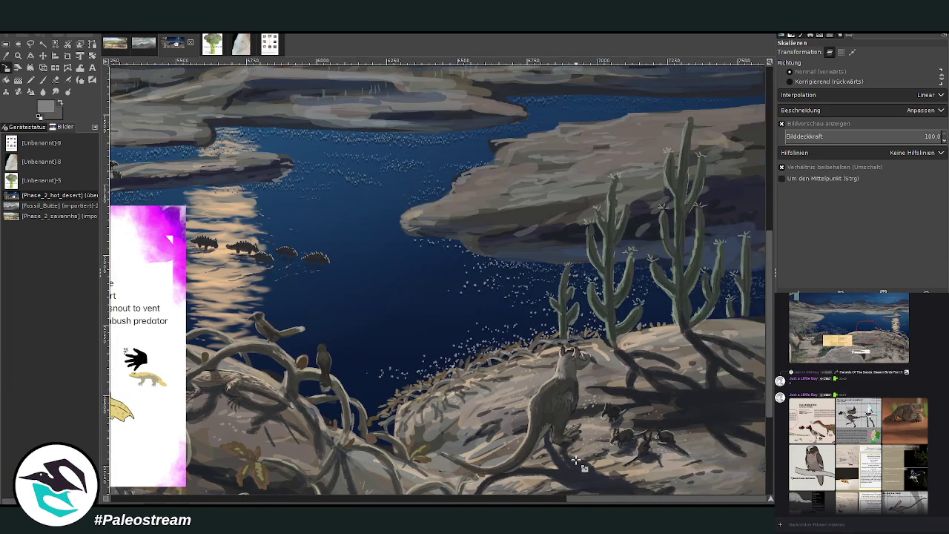
{"action": "scroll", "coordinate": [577, 461], "scroll_direction": "up", "scroll_amount": 2}
{"action": "scroll", "coordinate": [577, 460], "scroll_direction": "down", "scroll_amount": 2}
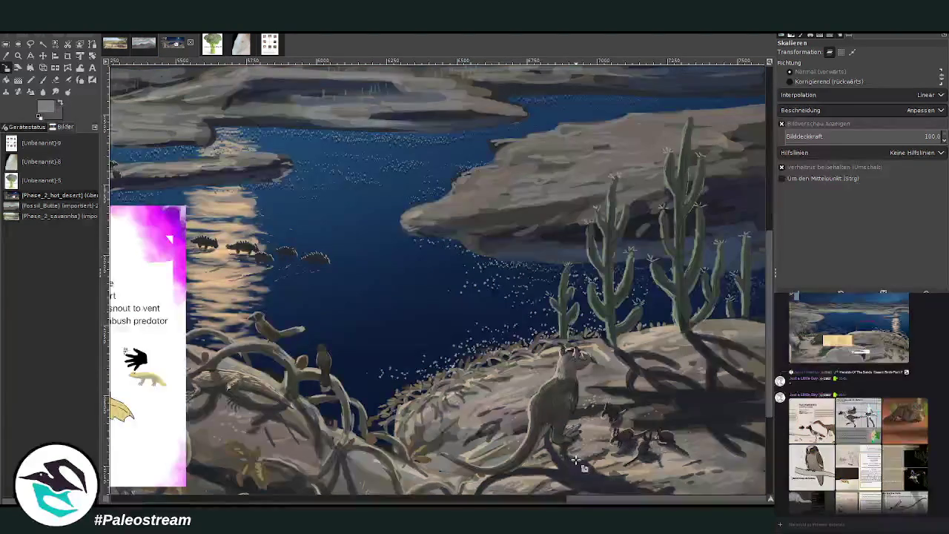
{"action": "scroll", "coordinate": [577, 460], "scroll_direction": "down", "scroll_amount": 2}
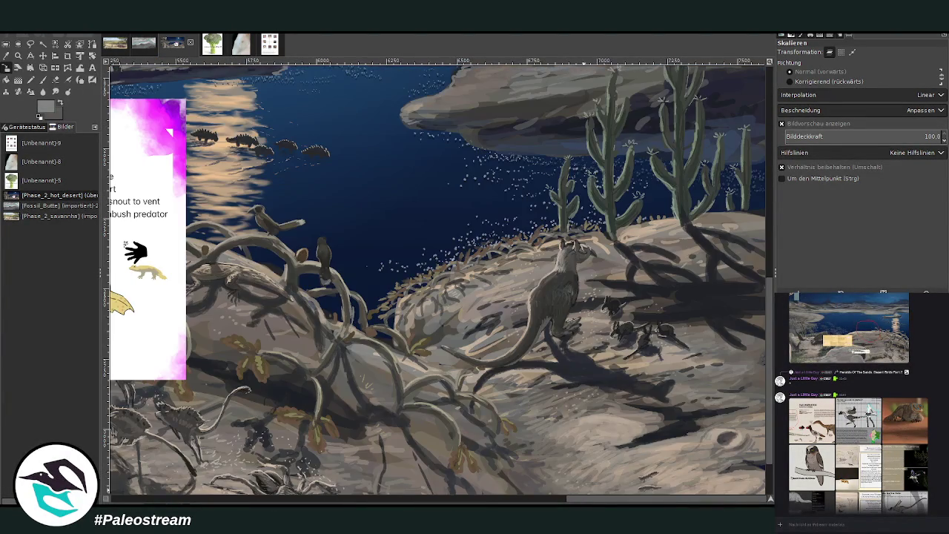
{"action": "left_click_drag", "start_coordinate": [607, 500], "coordinate": [461, 501]}
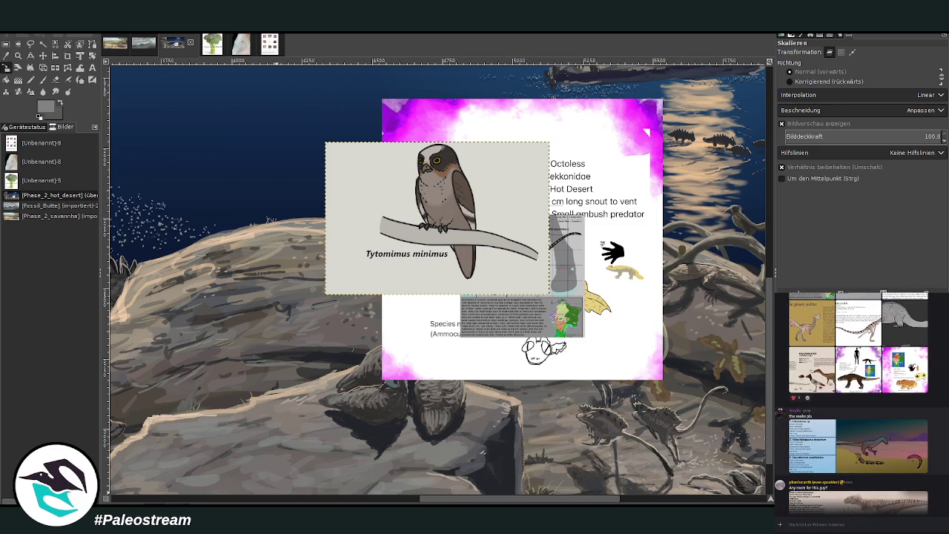
{"action": "type", "text": "l"}
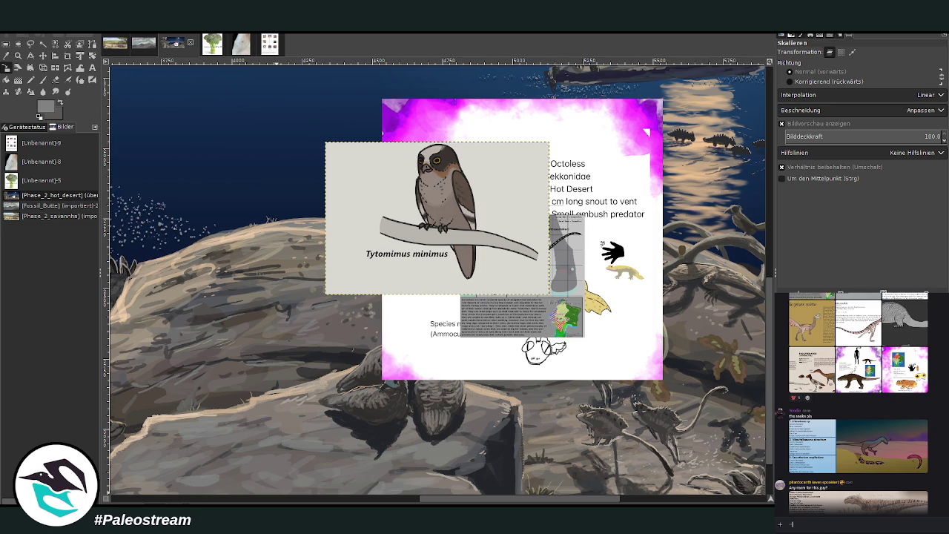
{"action": "type", "text": "z"}
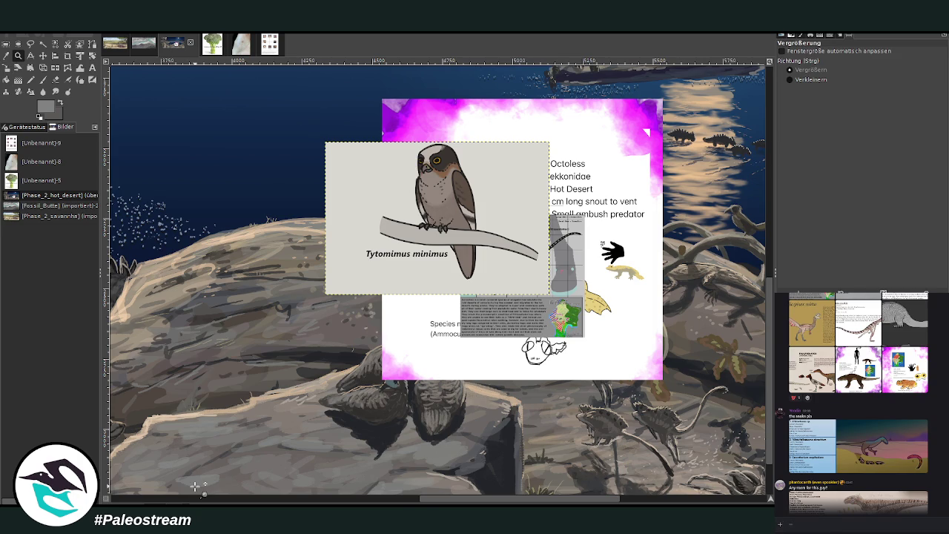
Zoom into the painting's middle, sample dark green, and set the brush to opacity 84.2, size 251
{"action": "scroll", "coordinate": [195, 486], "scroll_direction": "down", "scroll_amount": 3}
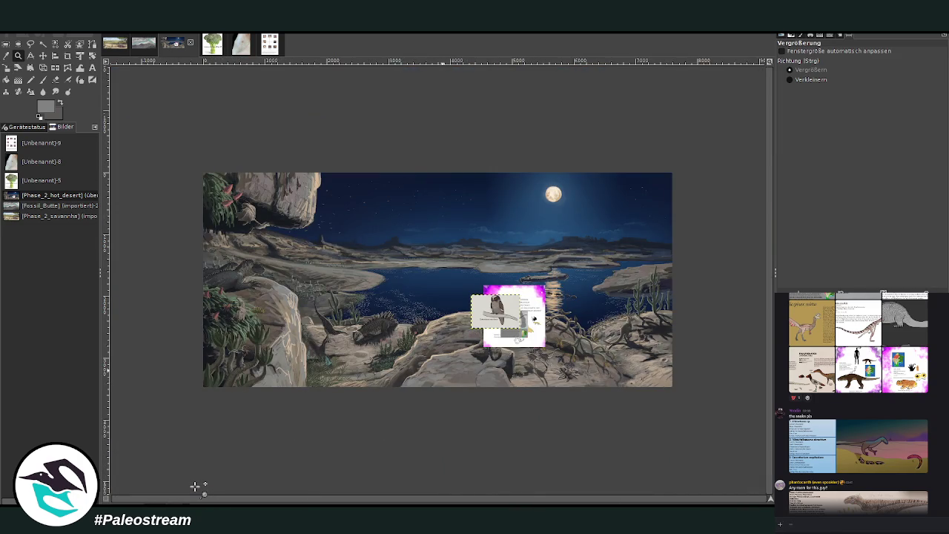
{"action": "left_click_drag", "start_coordinate": [345, 215], "coordinate": [657, 423]}
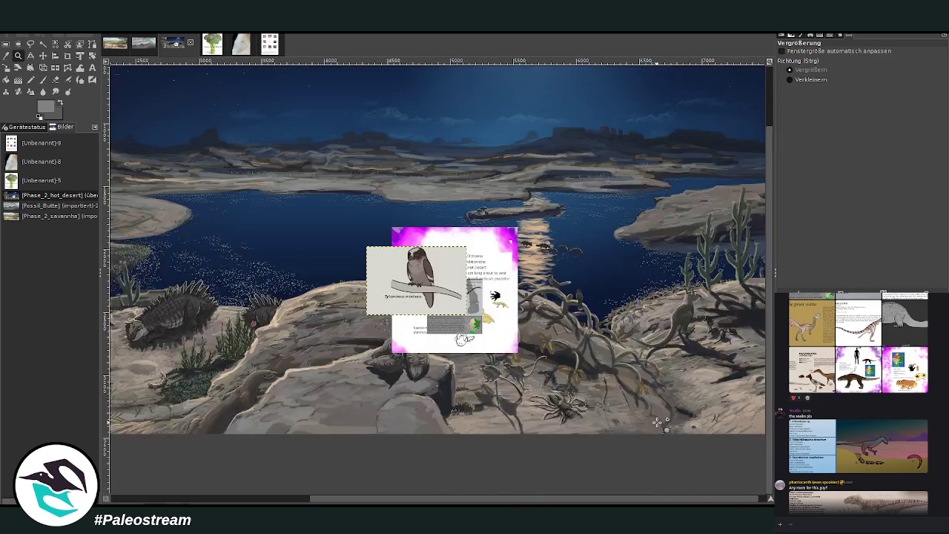
{"action": "key", "text": "o"}
{"action": "left_click", "coordinate": [721, 244]}
{"action": "left_click", "coordinate": [43, 80]}
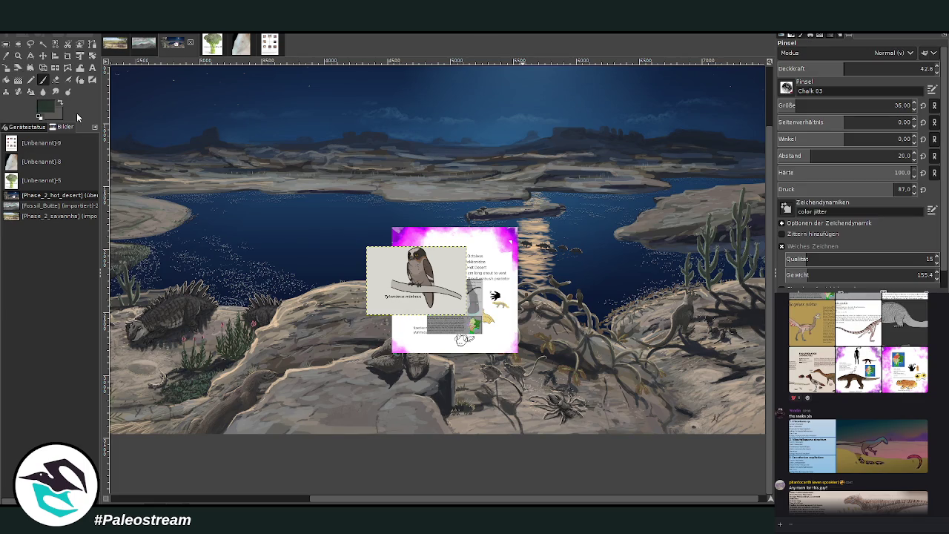
{"action": "triple_click", "coordinate": [902, 105]}
{"action": "type", "text": "72"}
{"action": "left_click", "coordinate": [896, 69]}
{"action": "left_click_drag", "start_coordinate": [892, 103], "coordinate": [825, 104]}
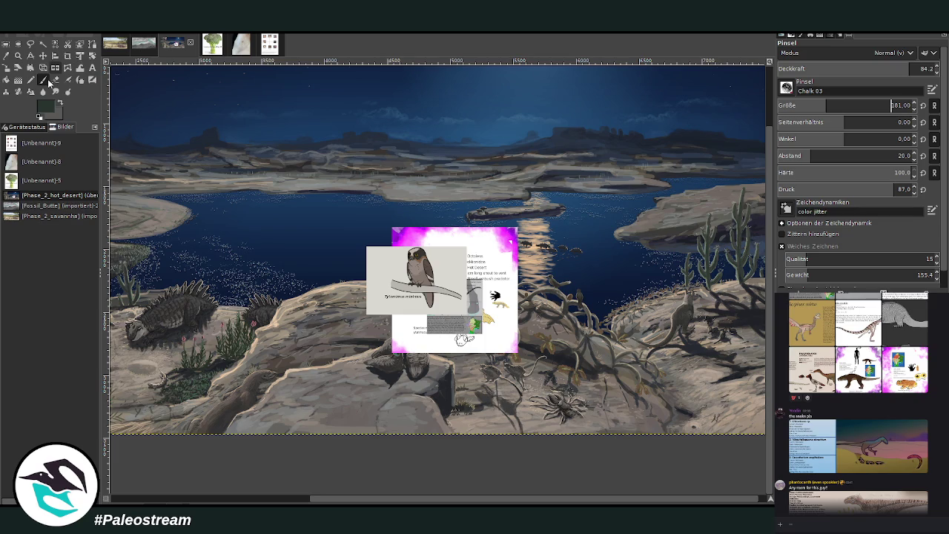
{"action": "left_click", "coordinate": [891, 104]}
Paint a tall dark green cactus, a smaller one left, and another further right
{"action": "mouse_move", "coordinate": [303, 432]}
{"action": "left_mouse_down"}
{"action": "mouse_move", "coordinate": [312, 435]}
{"action": "mouse_move", "coordinate": [302, 348]}
{"action": "mouse_move", "coordinate": [316, 421]}
{"action": "mouse_move", "coordinate": [302, 350]}
{"action": "left_mouse_up"}
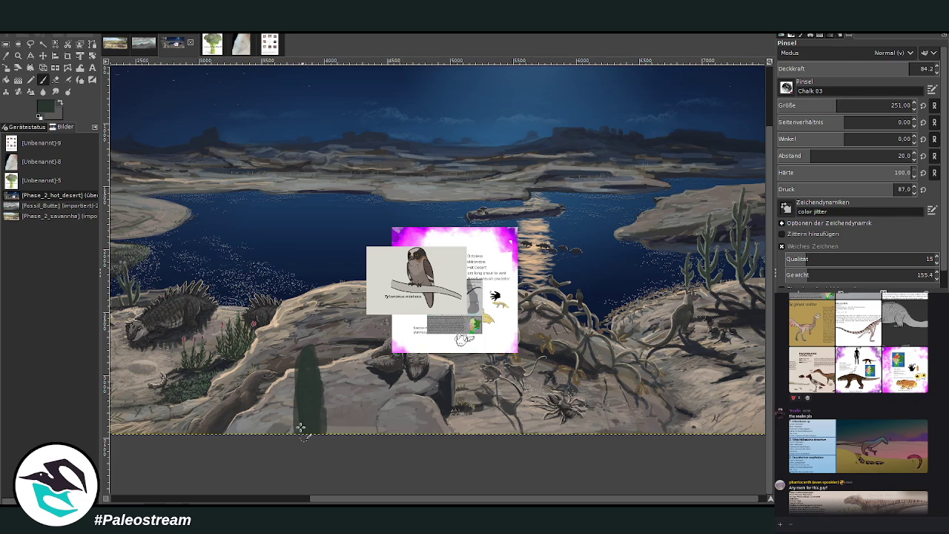
{"action": "mouse_move", "coordinate": [259, 441]}
{"action": "left_mouse_down"}
{"action": "mouse_move", "coordinate": [252, 401]}
{"action": "mouse_move", "coordinate": [260, 447]}
{"action": "left_mouse_up"}
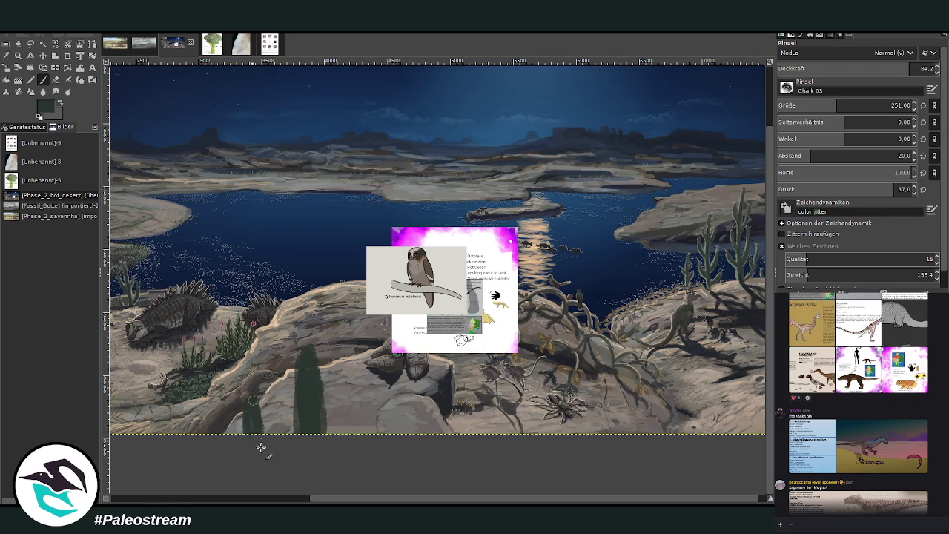
{"action": "mouse_move", "coordinate": [469, 428]}
{"action": "left_mouse_down"}
{"action": "mouse_move", "coordinate": [475, 405]}
{"action": "mouse_move", "coordinate": [460, 415]}
{"action": "mouse_move", "coordinate": [474, 412]}
{"action": "left_mouse_up"}
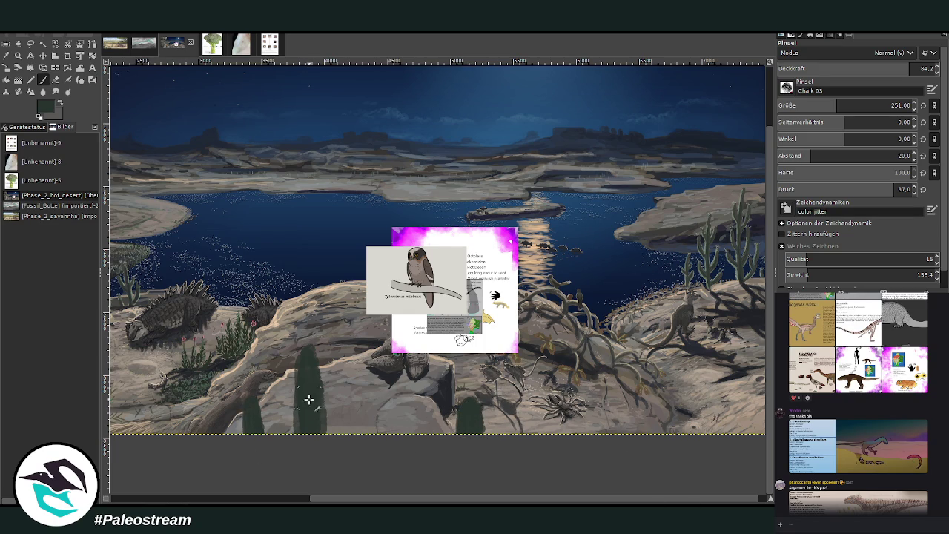
{"action": "scroll", "coordinate": [283, 464], "scroll_direction": "down", "scroll_amount": 2}
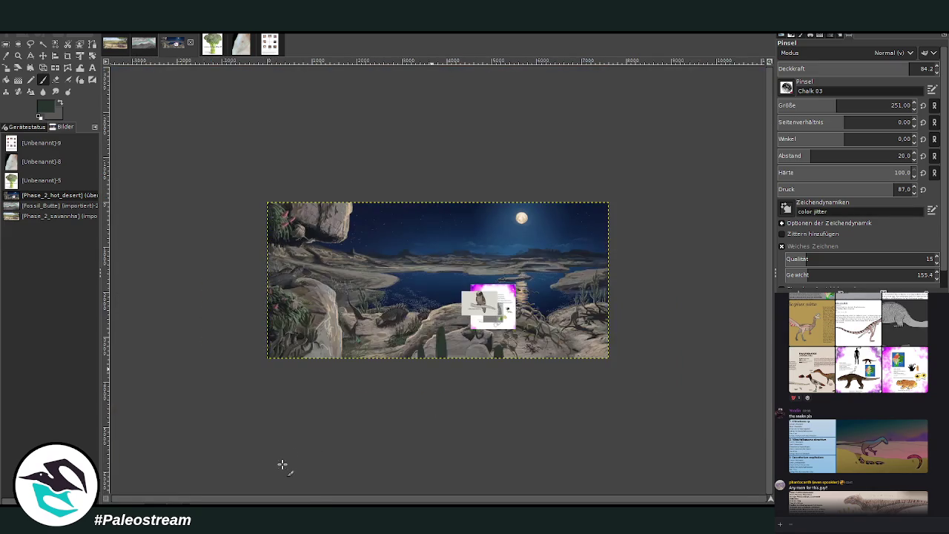
Zoom in on the lake and owl card and sample a grey-green from the painting
{"action": "key", "text": "z"}
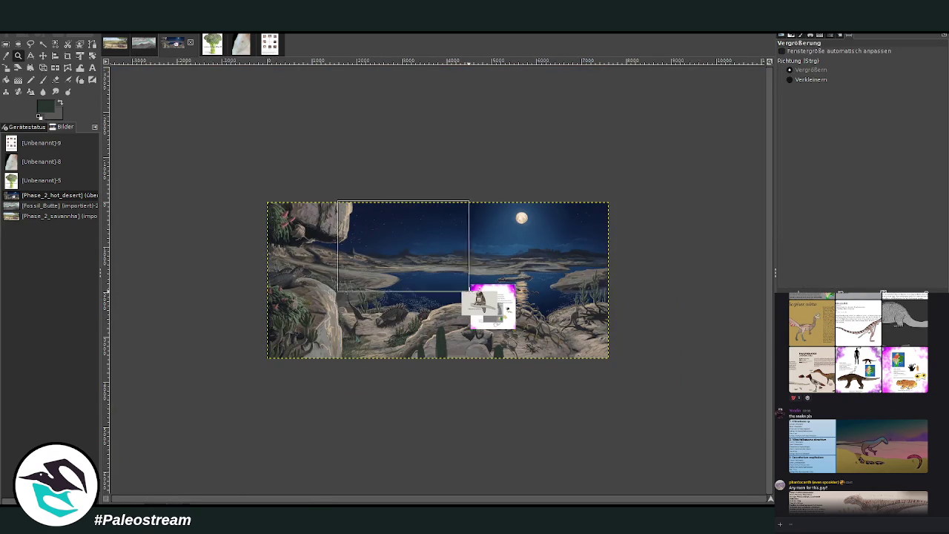
{"action": "left_click_drag", "start_coordinate": [337, 198], "coordinate": [604, 384]}
{"action": "left_click", "coordinate": [30, 91]}
{"action": "scroll", "coordinate": [445, 260], "scroll_direction": "right", "scroll_amount": 2}
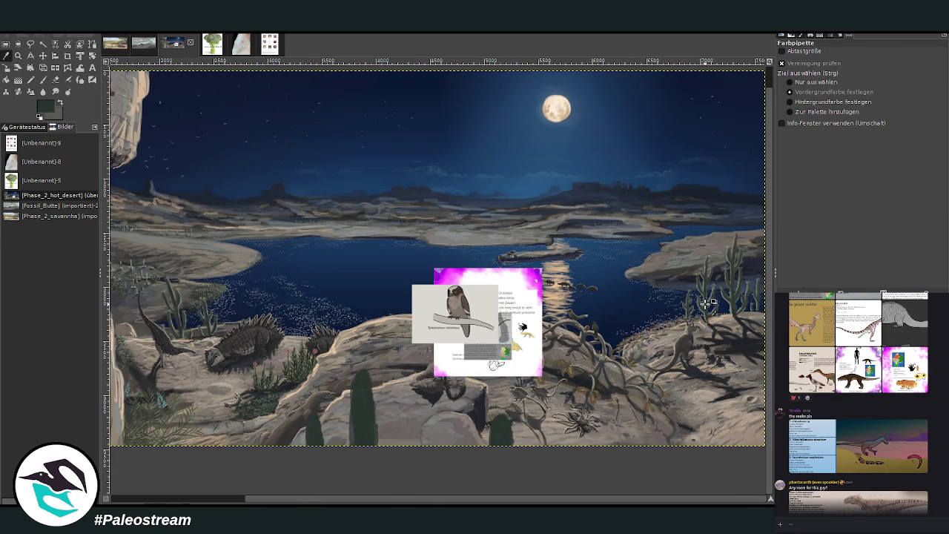
{"action": "left_click", "coordinate": [703, 284]}
Make the owl reference card the active layer and undo the green foreground cacti
{"action": "key", "text": "minus"}
{"action": "key", "text": "minus"}
{"action": "key", "text": "minus"}
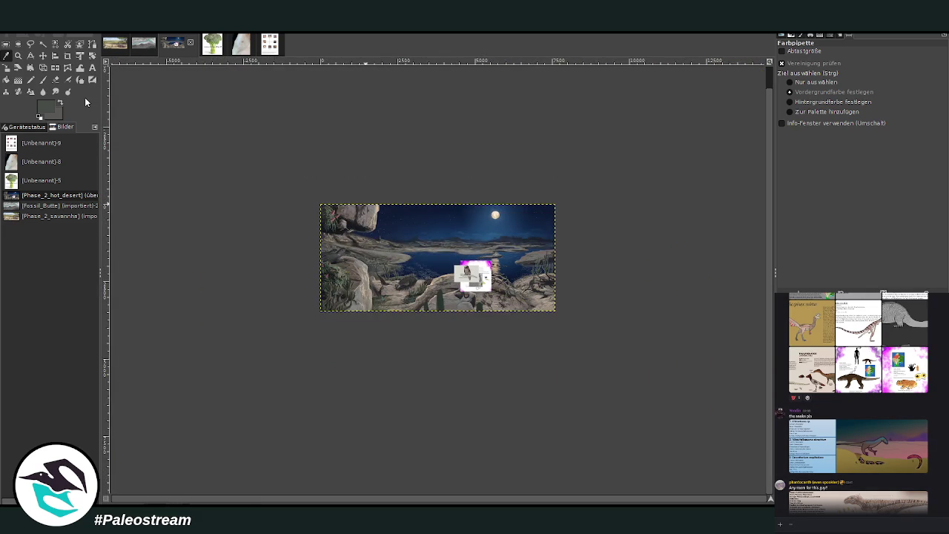
{"action": "key", "text": "z"}
{"action": "left_click_drag", "start_coordinate": [367, 202], "coordinate": [540, 367]}
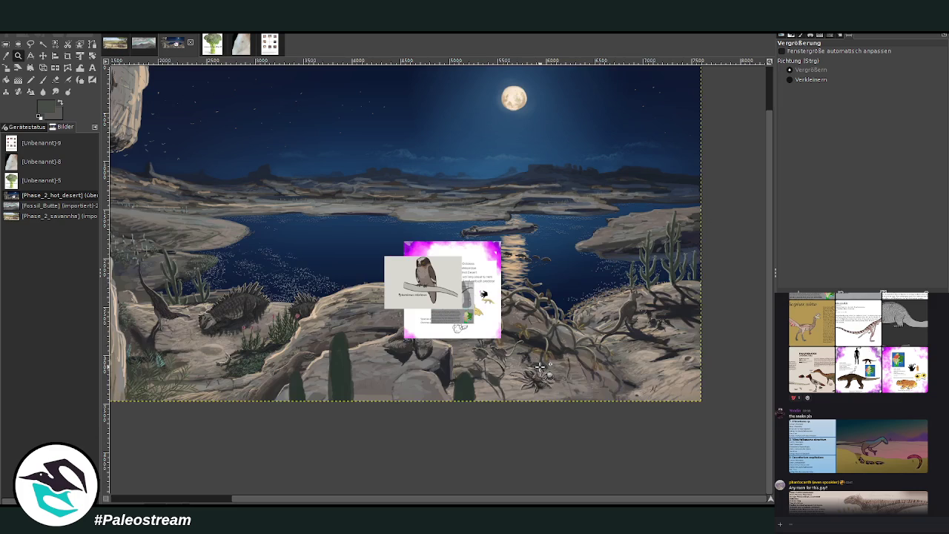
{"action": "key", "text": "Page_Up"}
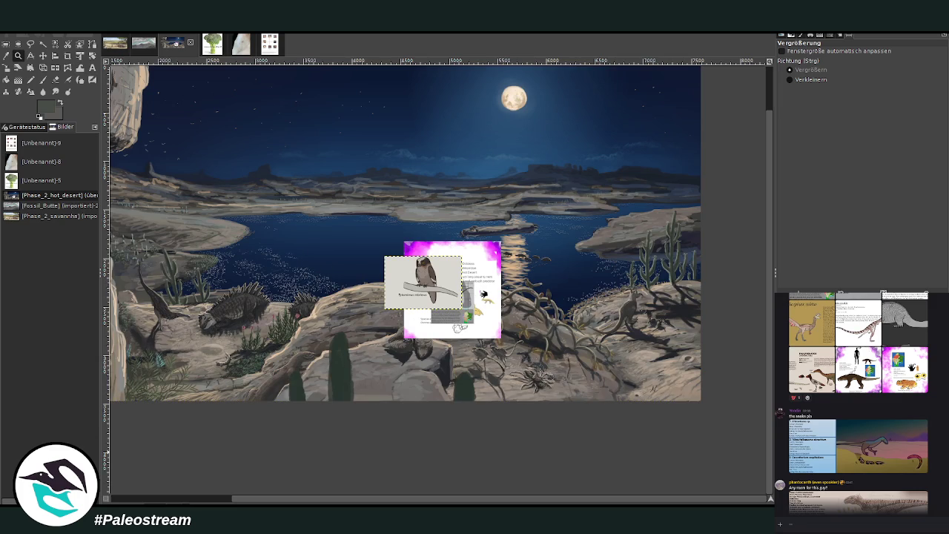
{"action": "key", "text": "ctrl+z"}
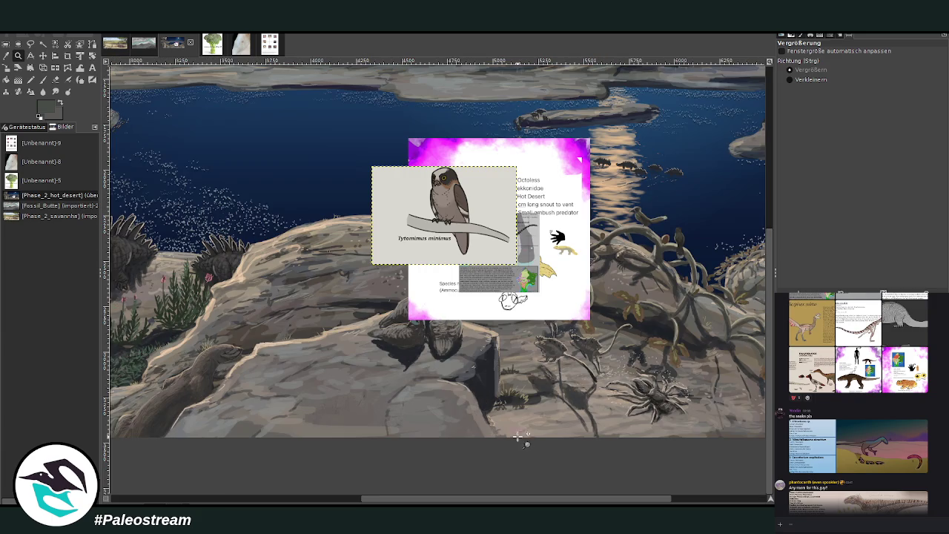
{"action": "left_click", "coordinate": [354, 258]}
Reposition the cards: owl card up-left, Aurisofina card left, gecko card up-right
{"action": "key", "text": "m"}
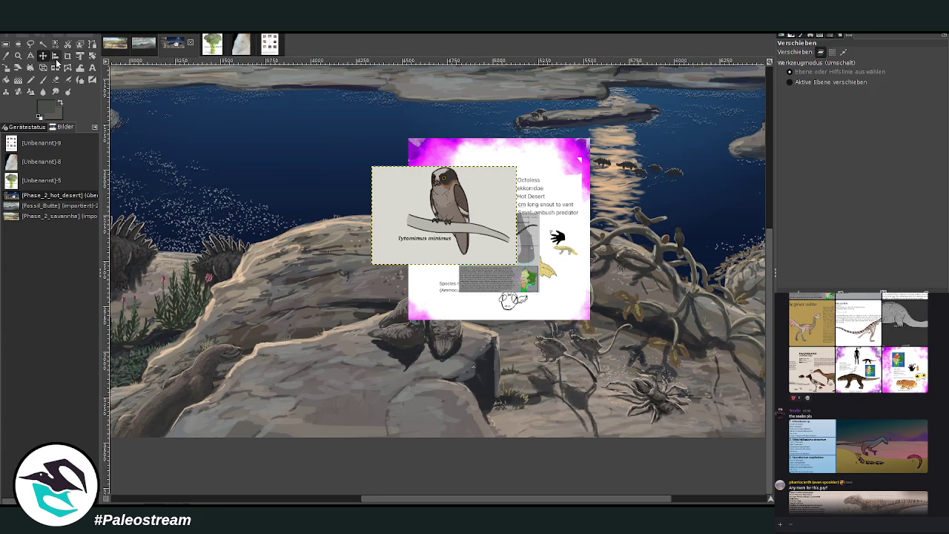
{"action": "left_click_drag", "start_coordinate": [445, 223], "coordinate": [348, 122]}
{"action": "left_click_drag", "start_coordinate": [486, 253], "coordinate": [319, 238]}
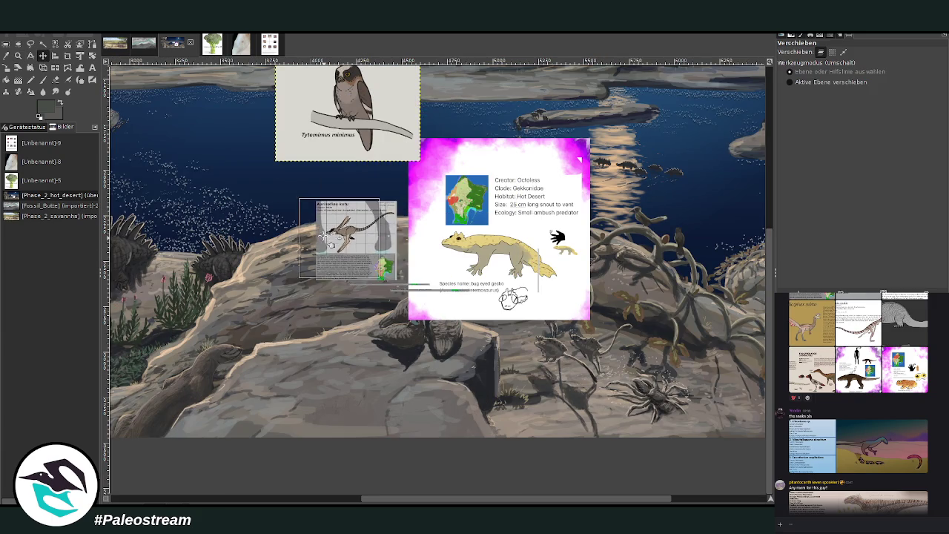
{"action": "left_click_drag", "start_coordinate": [466, 249], "coordinate": [576, 209]}
Zoom in on the rock and birds and pan across toward the reptiles
{"action": "key", "text": "z"}
{"action": "left_click_drag", "start_coordinate": [313, 207], "coordinate": [525, 475]}
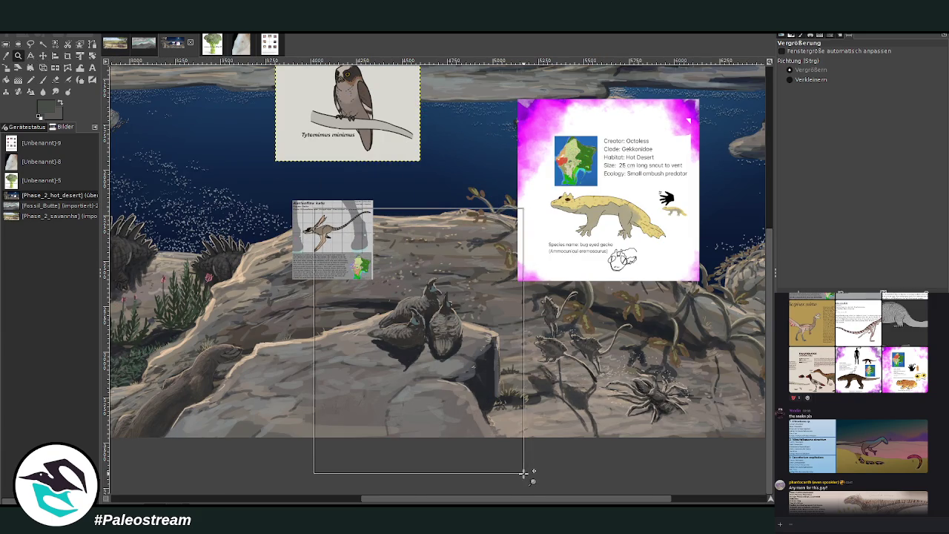
{"action": "scroll", "coordinate": [524, 475], "scroll_direction": "right", "scroll_amount": 1}
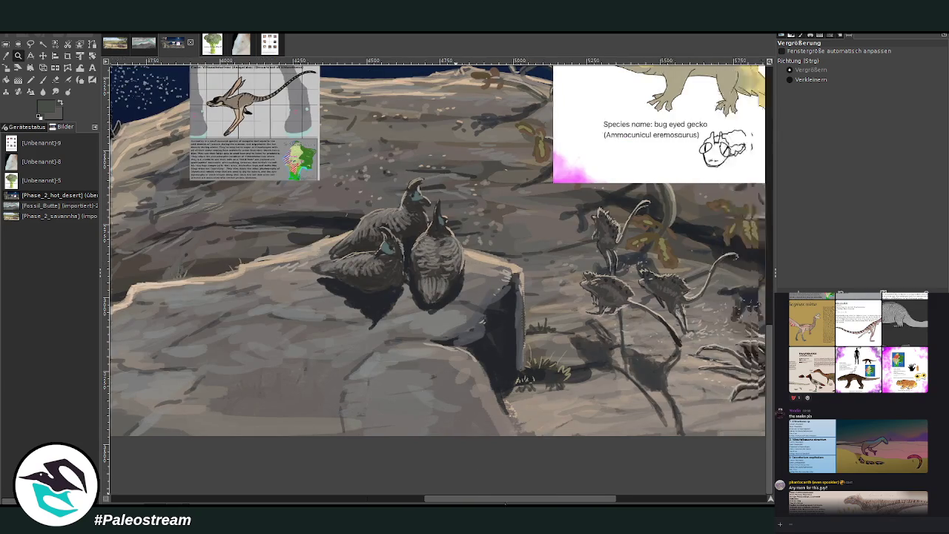
{"action": "scroll", "coordinate": [525, 475], "scroll_direction": "right", "scroll_amount": 5}
{"action": "scroll", "coordinate": [525, 476], "scroll_direction": "right", "scroll_amount": 5}
{"action": "scroll", "coordinate": [524, 475], "scroll_direction": "left", "scroll_amount": 2}
{"action": "mouse_move", "coordinate": [614, 495]}
{"action": "left_mouse_down"}
{"action": "mouse_move", "coordinate": [353, 495]}
{"action": "mouse_move", "coordinate": [386, 501]}
{"action": "left_mouse_up"}
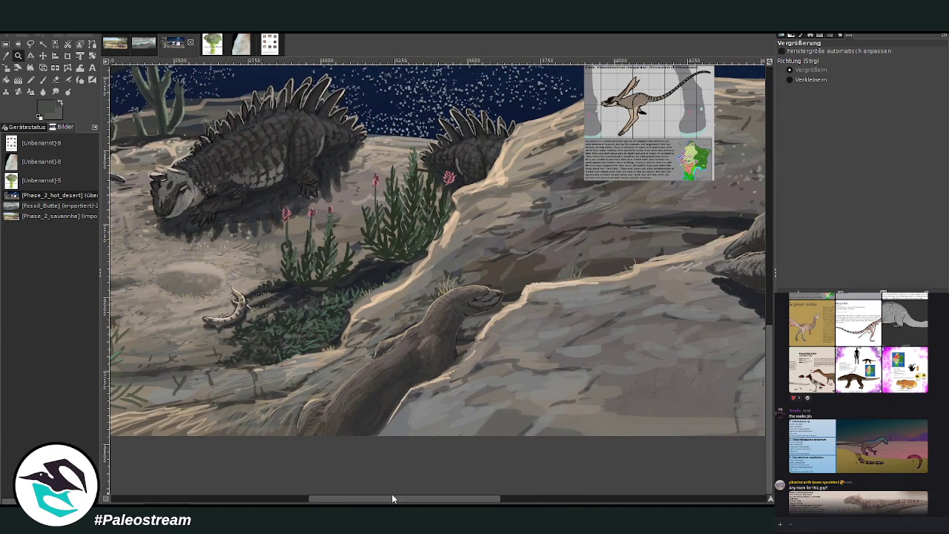
{"action": "left_click_drag", "start_coordinate": [770, 387], "coordinate": [773, 350]}
Place the Aurisofina katu card beside the reptiles and zoom in on the plants and card
{"action": "left_click", "coordinate": [43, 55]}
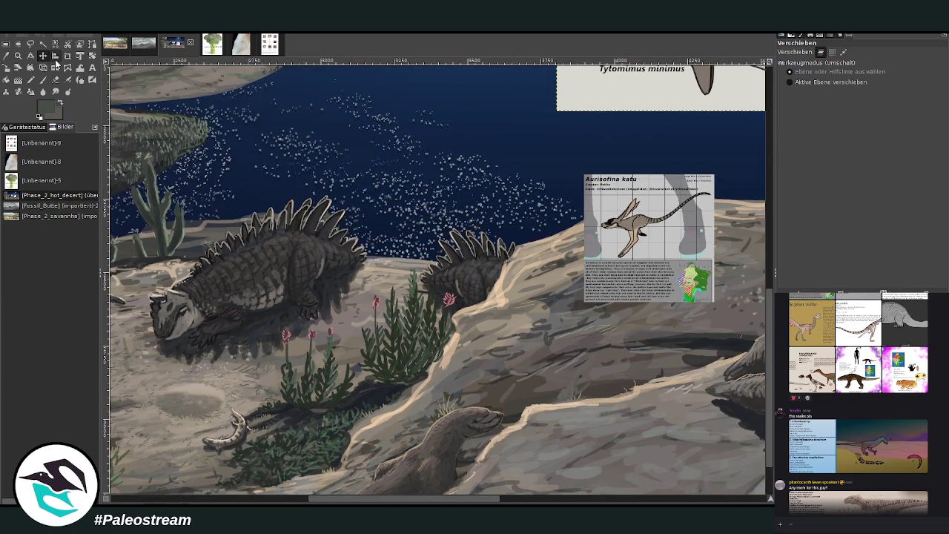
{"action": "left_click_drag", "start_coordinate": [619, 252], "coordinate": [488, 320]}
{"action": "key", "text": "z"}
{"action": "mouse_move", "coordinate": [258, 185]}
{"action": "left_mouse_down"}
{"action": "mouse_move", "coordinate": [311, 208]}
{"action": "mouse_move", "coordinate": [547, 437]}
{"action": "left_mouse_up"}
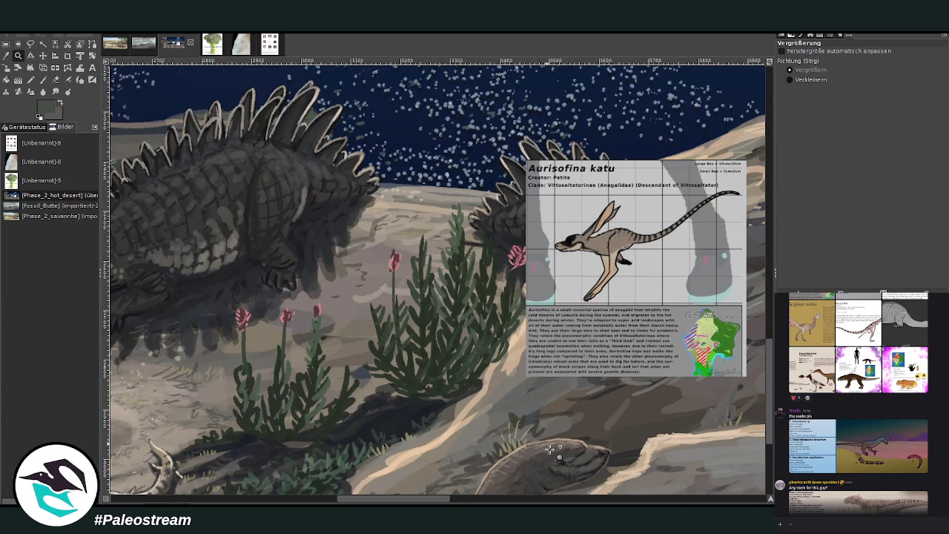
{"action": "left_click_drag", "start_coordinate": [208, 95], "coordinate": [678, 443]}
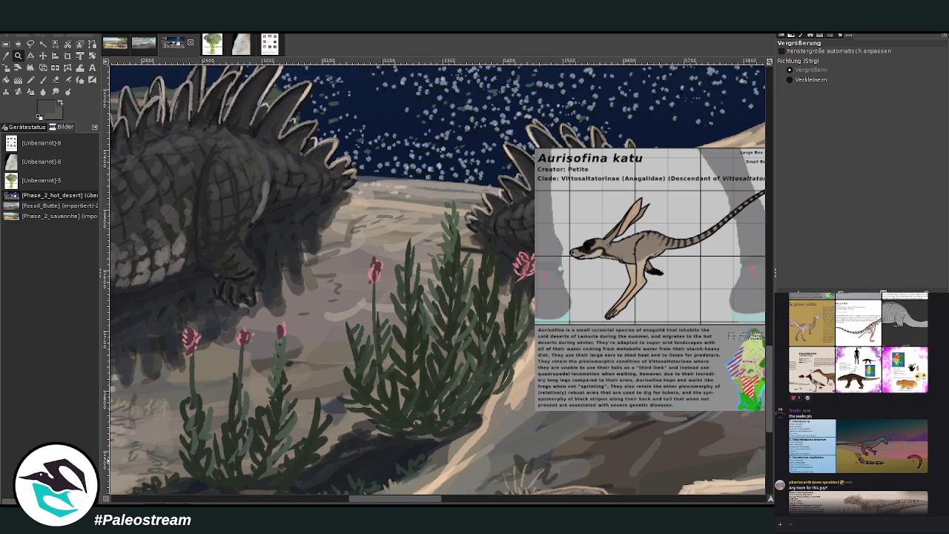
Set the Chalk 03 paintbrush to higher opacity and size 18, then sketch a looping body and upright ear
{"action": "key", "text": "o"}
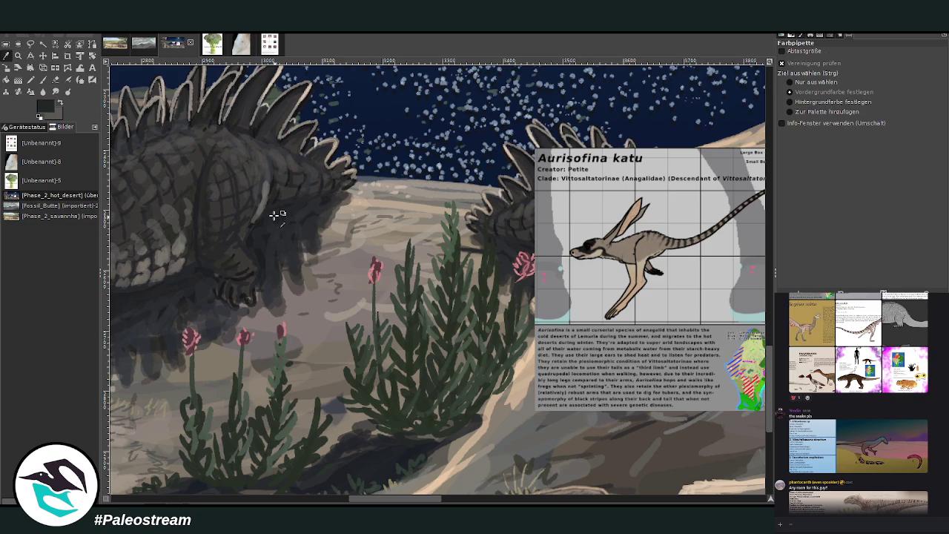
{"action": "left_click", "coordinate": [43, 80]}
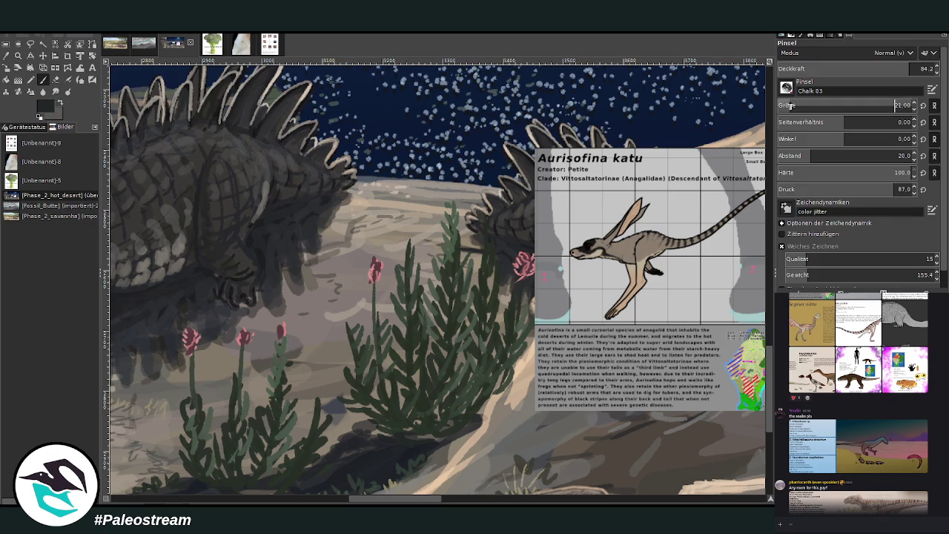
{"action": "left_click", "coordinate": [900, 71]}
{"action": "left_click", "coordinate": [894, 105]}
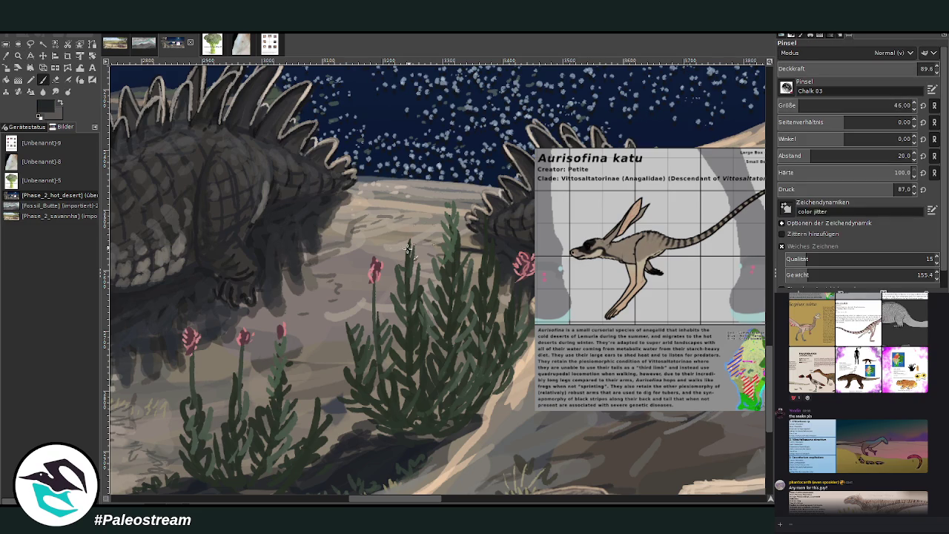
{"action": "left_click_drag", "start_coordinate": [380, 237], "coordinate": [368, 230]}
{"action": "left_click", "coordinate": [779, 100]}
{"action": "left_click_drag", "start_coordinate": [387, 226], "coordinate": [384, 230]}
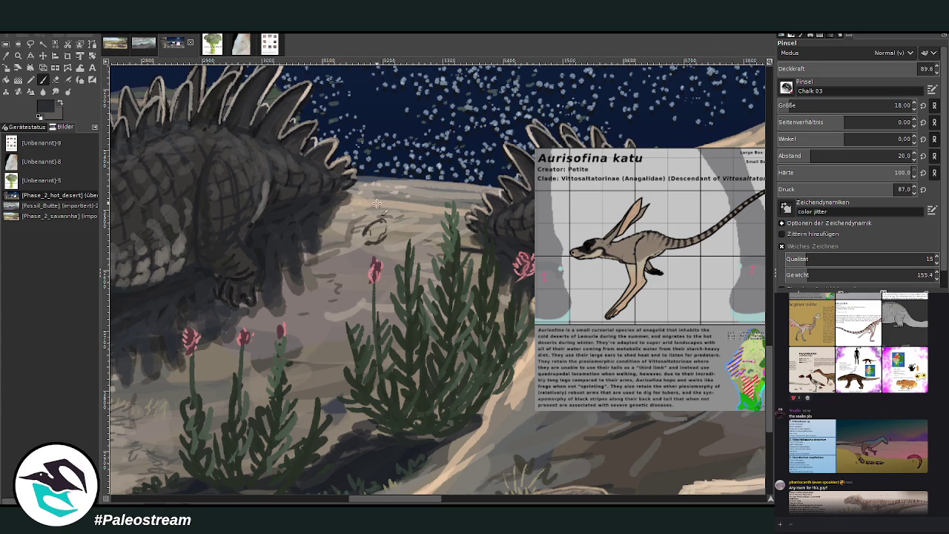
{"action": "mouse_move", "coordinate": [373, 180]}
{"action": "left_mouse_down"}
{"action": "mouse_move", "coordinate": [394, 224]}
{"action": "mouse_move", "coordinate": [383, 180]}
{"action": "mouse_move", "coordinate": [390, 230]}
{"action": "mouse_move", "coordinate": [403, 230]}
{"action": "mouse_move", "coordinate": [374, 215]}
{"action": "mouse_move", "coordinate": [384, 242]}
{"action": "mouse_move", "coordinate": [367, 229]}
{"action": "mouse_move", "coordinate": [365, 246]}
{"action": "mouse_move", "coordinate": [402, 251]}
{"action": "mouse_move", "coordinate": [408, 237]}
{"action": "left_mouse_up"}
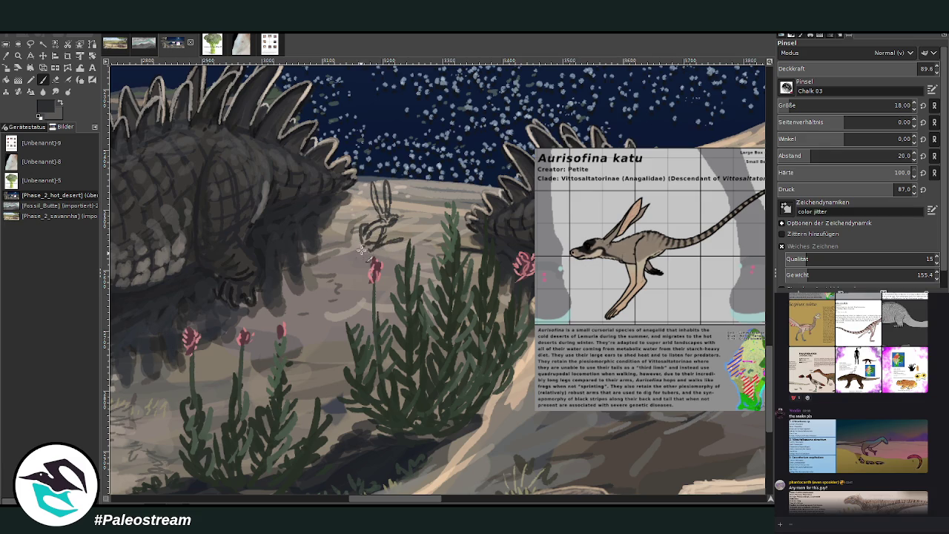
{"action": "left_click_drag", "start_coordinate": [401, 501], "coordinate": [410, 502]}
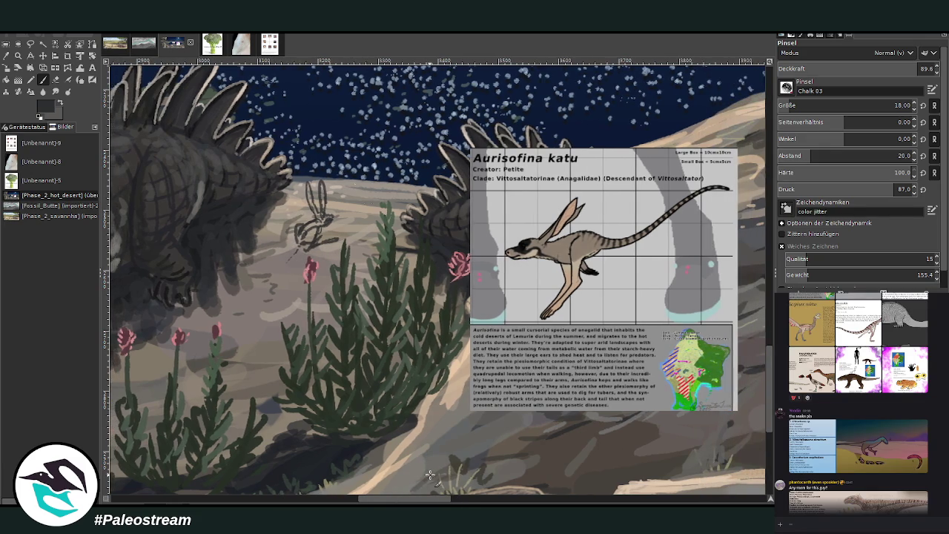
Sketch the left jerboa's leg and head and a small long-eared figure on the horizon
{"action": "left_click_drag", "start_coordinate": [271, 289], "coordinate": [310, 234]}
{"action": "mouse_move", "coordinate": [291, 211]}
{"action": "left_mouse_down"}
{"action": "mouse_move", "coordinate": [277, 221]}
{"action": "mouse_move", "coordinate": [294, 191]}
{"action": "mouse_move", "coordinate": [281, 238]}
{"action": "left_mouse_up"}
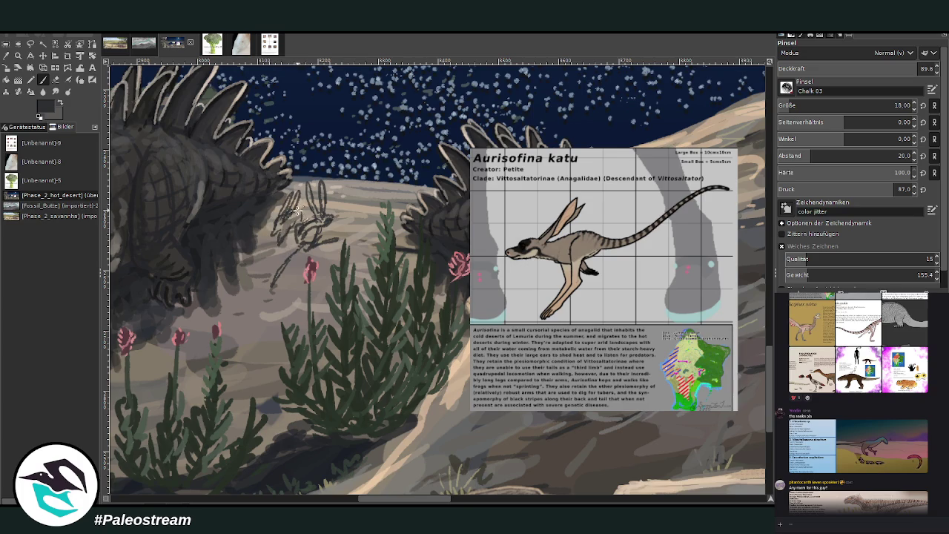
{"action": "left_click_drag", "start_coordinate": [301, 211], "coordinate": [271, 228]}
{"action": "left_click_drag", "start_coordinate": [389, 184], "coordinate": [371, 185]}
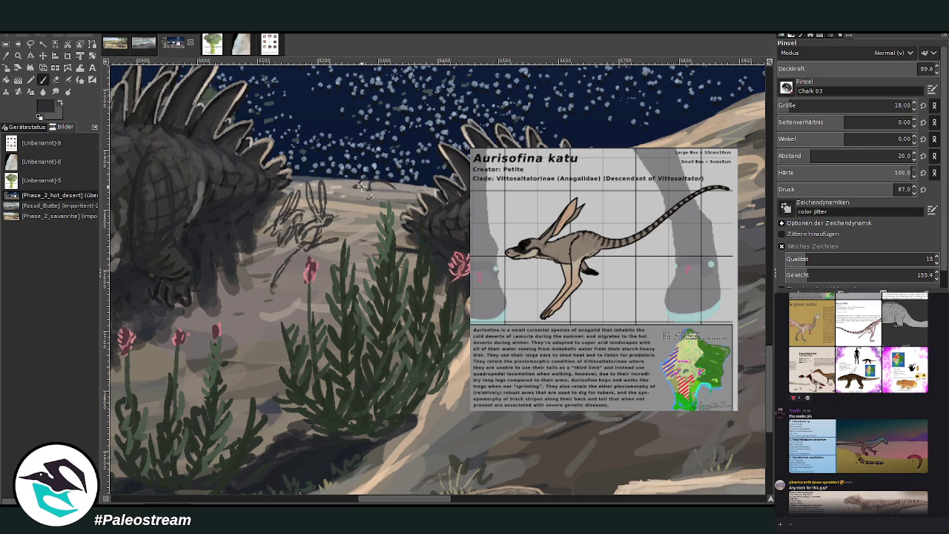
{"action": "mouse_move", "coordinate": [366, 150]}
{"action": "left_mouse_down"}
{"action": "mouse_move", "coordinate": [371, 178]}
{"action": "mouse_move", "coordinate": [374, 148]}
{"action": "left_mouse_up"}
{"action": "mouse_move", "coordinate": [392, 193]}
{"action": "left_mouse_down"}
{"action": "mouse_move", "coordinate": [379, 195]}
{"action": "mouse_move", "coordinate": [395, 195]}
{"action": "left_mouse_up"}
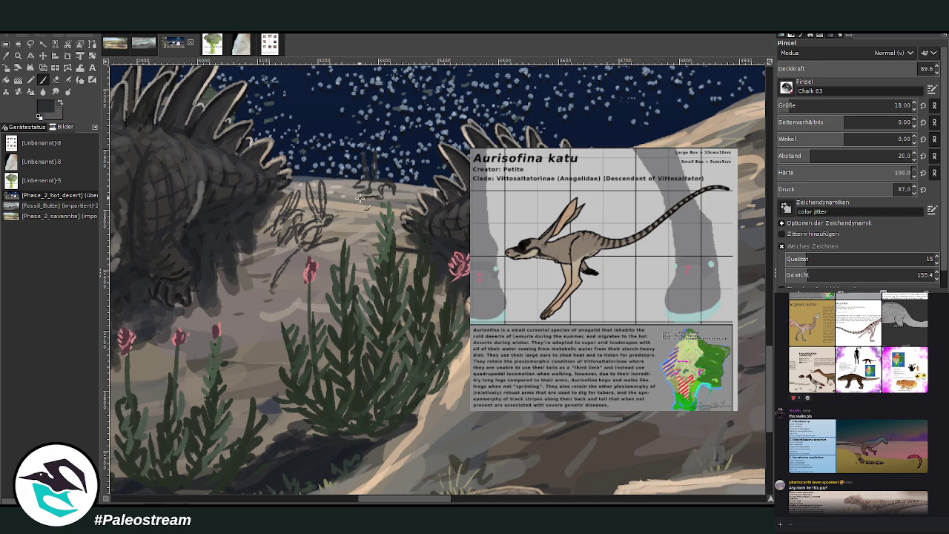
Mark the spiny creature's edge and strengthen the left jerboa's leg and head lines
{"action": "left_click_drag", "start_coordinate": [407, 205], "coordinate": [405, 199]}
{"action": "left_click_drag", "start_coordinate": [287, 261], "coordinate": [269, 297]}
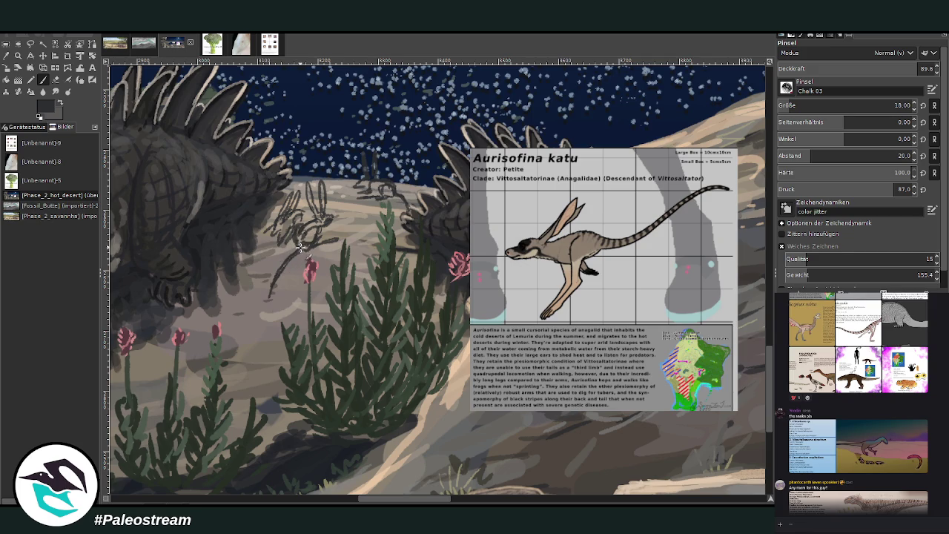
{"action": "left_click_drag", "start_coordinate": [306, 244], "coordinate": [306, 236]}
{"action": "left_click_drag", "start_coordinate": [288, 226], "coordinate": [312, 215]}
Sample a tan from the painting and lighten the horizon jerboa's ears with it
{"action": "left_click", "coordinate": [6, 55]}
{"action": "left_click", "coordinate": [683, 142]}
{"action": "key", "text": "p"}
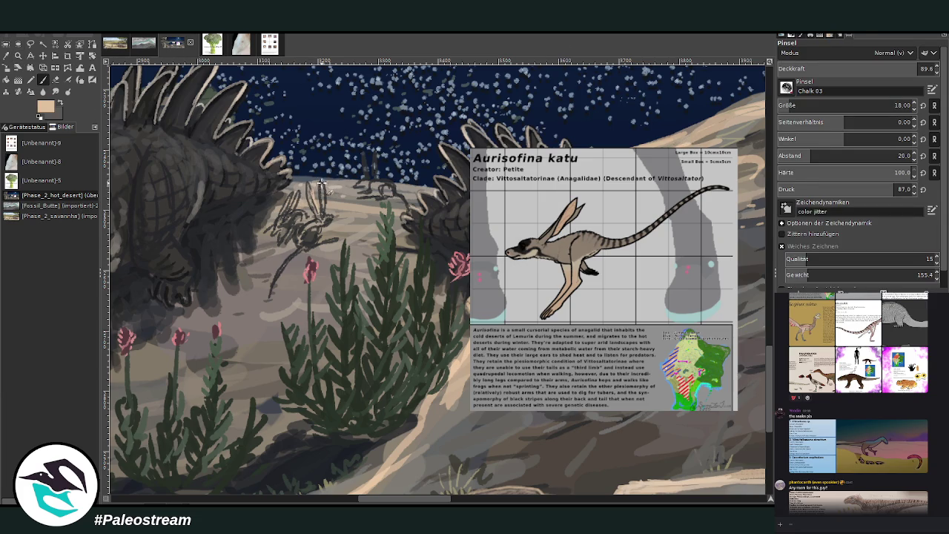
{"action": "mouse_move", "coordinate": [362, 157]}
{"action": "left_mouse_down"}
{"action": "mouse_move", "coordinate": [367, 178]}
{"action": "mouse_move", "coordinate": [388, 176]}
{"action": "mouse_move", "coordinate": [399, 194]}
{"action": "mouse_move", "coordinate": [357, 184]}
{"action": "left_mouse_up"}
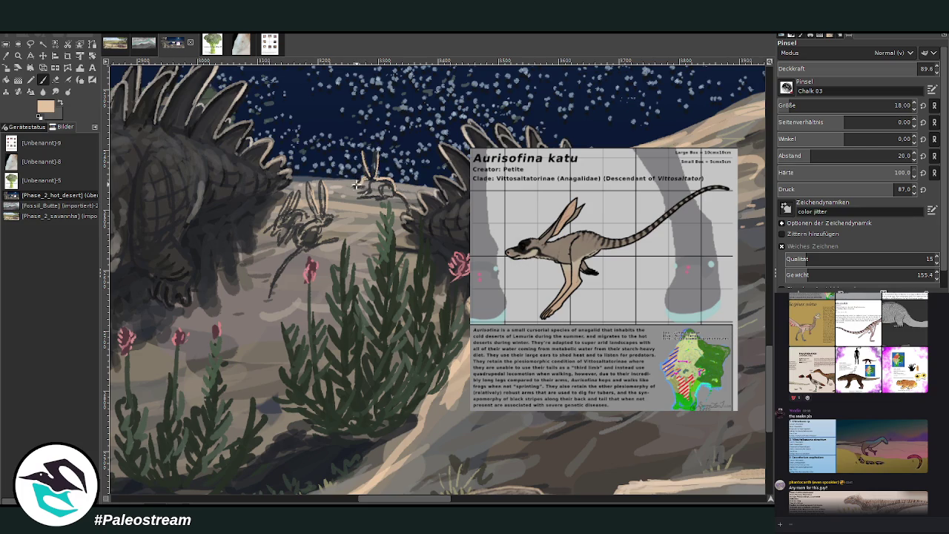
{"action": "left_click", "coordinate": [7, 56]}
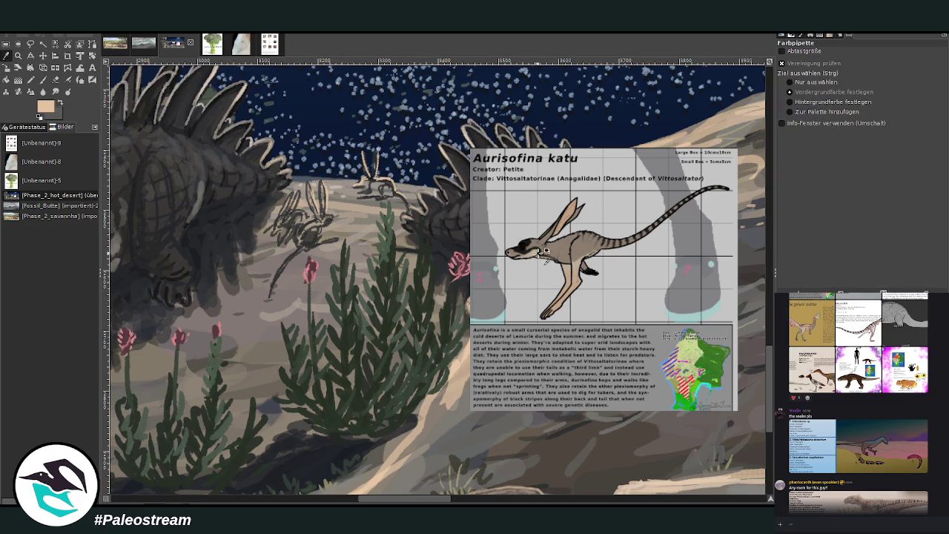
Sample a dark grey and fill in both jerboas' bodies, heads and ears
{"action": "left_click", "coordinate": [197, 236]}
{"action": "left_click", "coordinate": [42, 80]}
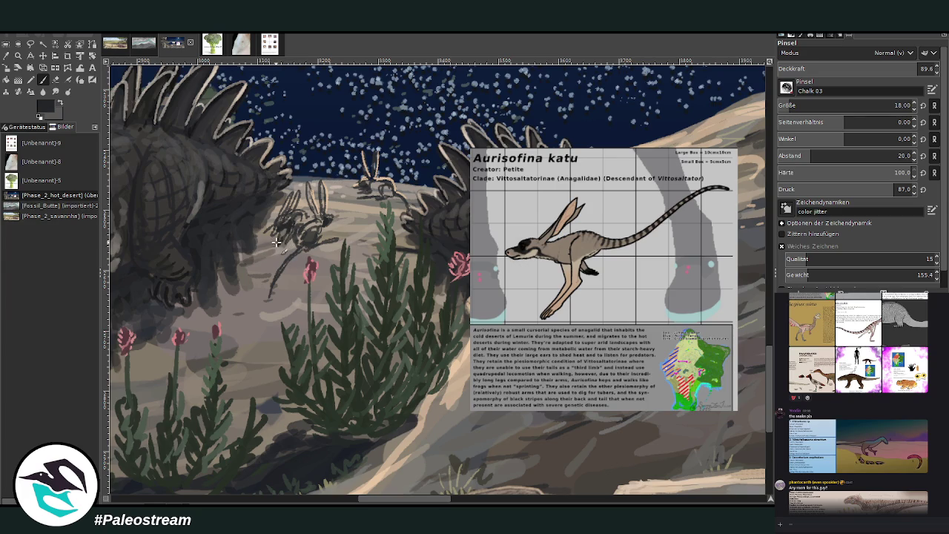
{"action": "key", "text": "o"}
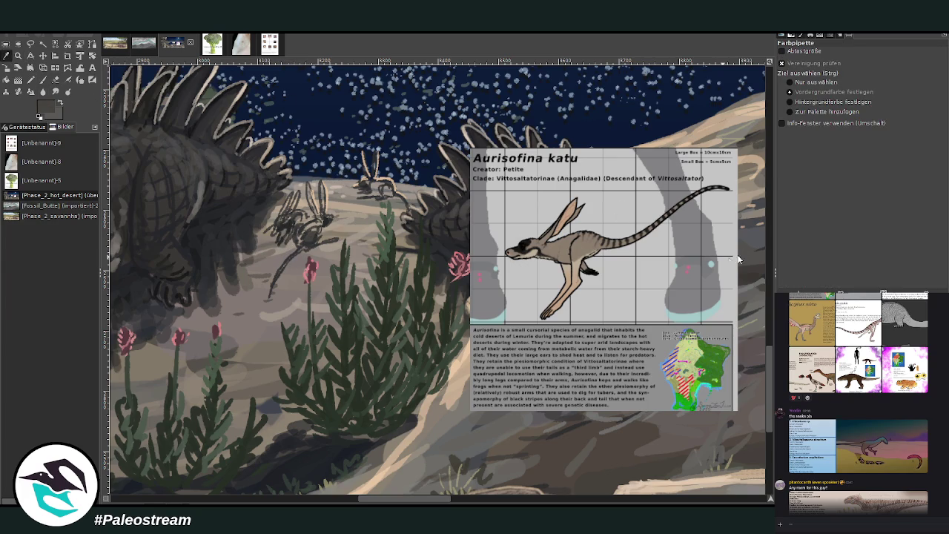
{"action": "key", "text": "p"}
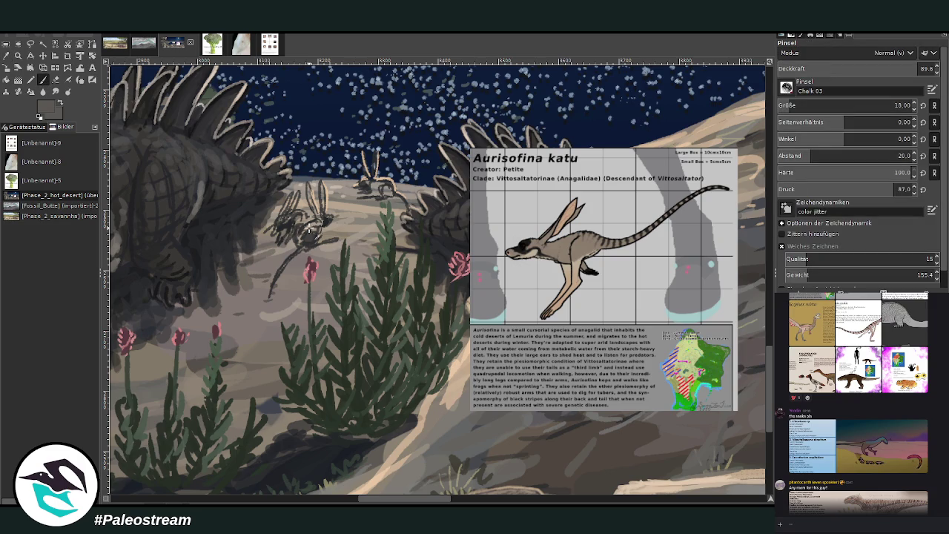
{"action": "left_click_drag", "start_coordinate": [300, 241], "coordinate": [297, 253]}
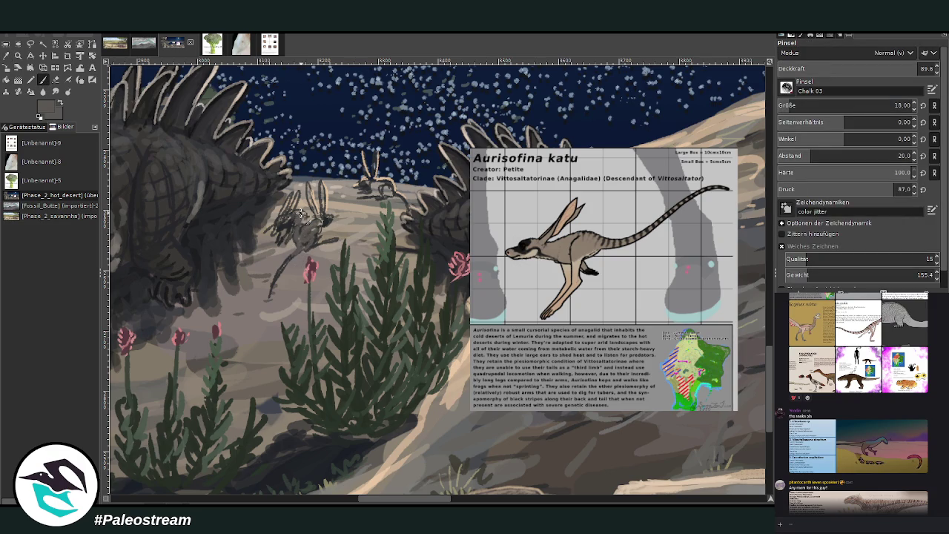
{"action": "left_click_drag", "start_coordinate": [288, 201], "coordinate": [273, 234]}
{"action": "mouse_move", "coordinate": [373, 190]}
{"action": "left_mouse_down"}
{"action": "mouse_move", "coordinate": [386, 186]}
{"action": "mouse_move", "coordinate": [405, 201]}
{"action": "mouse_move", "coordinate": [369, 192]}
{"action": "mouse_move", "coordinate": [380, 184]}
{"action": "mouse_move", "coordinate": [366, 175]}
{"action": "mouse_move", "coordinate": [377, 181]}
{"action": "left_mouse_up"}
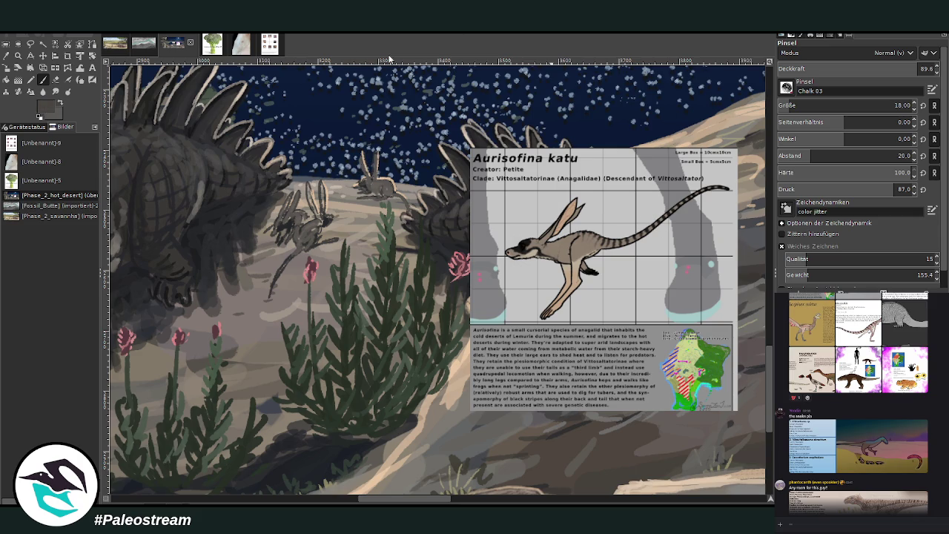
{"action": "mouse_move", "coordinate": [310, 185]}
{"action": "left_mouse_down"}
{"action": "mouse_move", "coordinate": [319, 218]}
{"action": "mouse_move", "coordinate": [267, 302]}
{"action": "left_mouse_up"}
Sample the peach sand colour as the new paint colour
{"action": "left_click", "coordinate": [6, 56]}
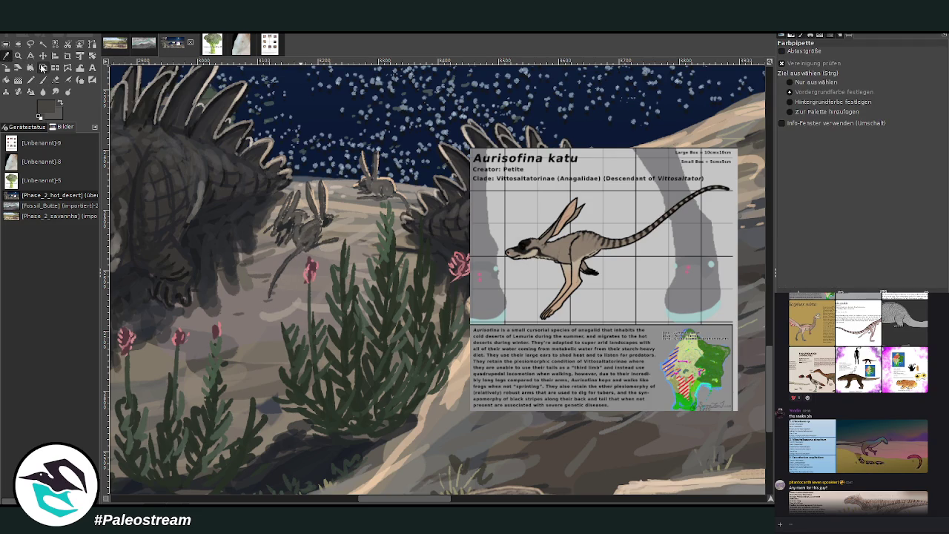
{"action": "left_click", "coordinate": [456, 363]}
{"action": "left_click", "coordinate": [44, 80]}
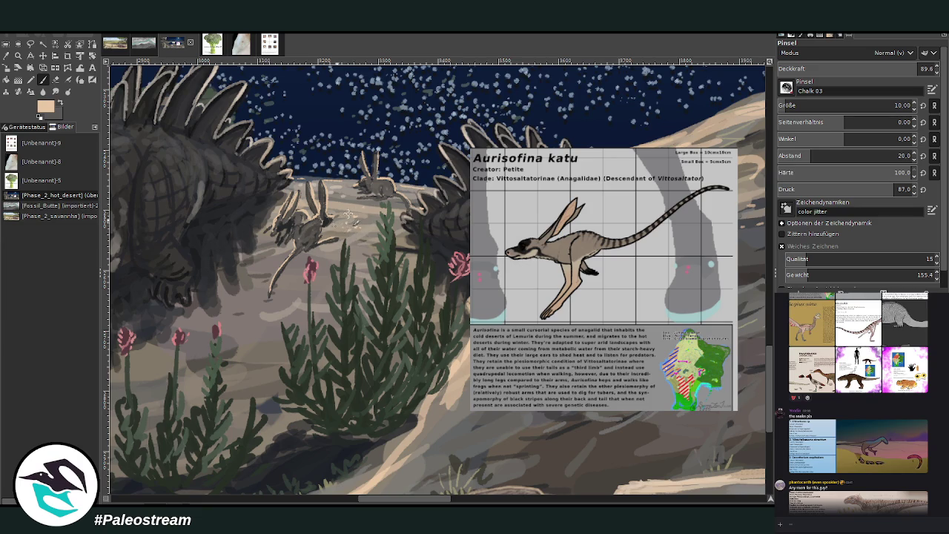
Shade the jerboas with dark grey at about 74, then 53 opacity
{"action": "key", "text": "o"}
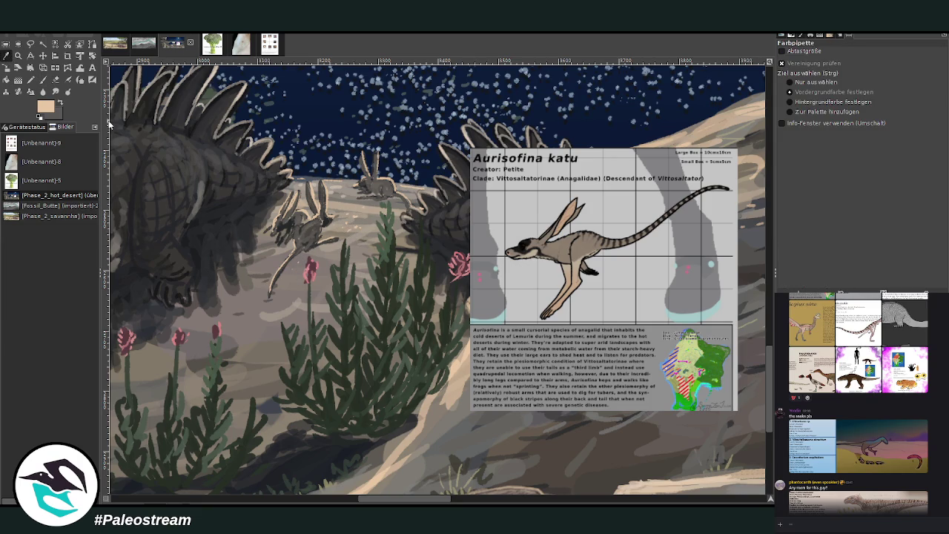
{"action": "left_click", "coordinate": [246, 235]}
{"action": "key", "text": "p"}
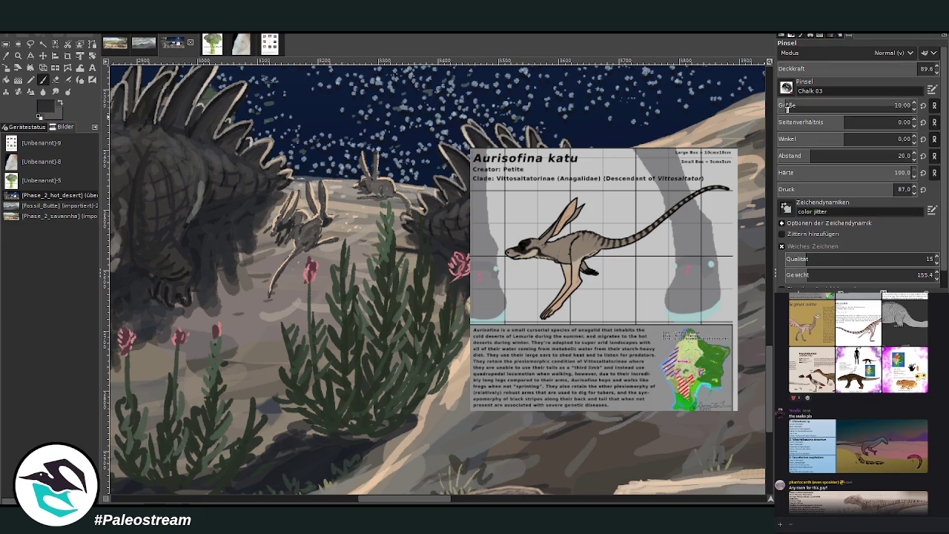
{"action": "left_click_drag", "start_coordinate": [874, 72], "coordinate": [860, 72]}
{"action": "mouse_move", "coordinate": [300, 251]}
{"action": "left_mouse_down"}
{"action": "mouse_move", "coordinate": [325, 260]}
{"action": "mouse_move", "coordinate": [327, 245]}
{"action": "mouse_move", "coordinate": [295, 264]}
{"action": "mouse_move", "coordinate": [317, 256]}
{"action": "mouse_move", "coordinate": [293, 245]}
{"action": "left_mouse_up"}
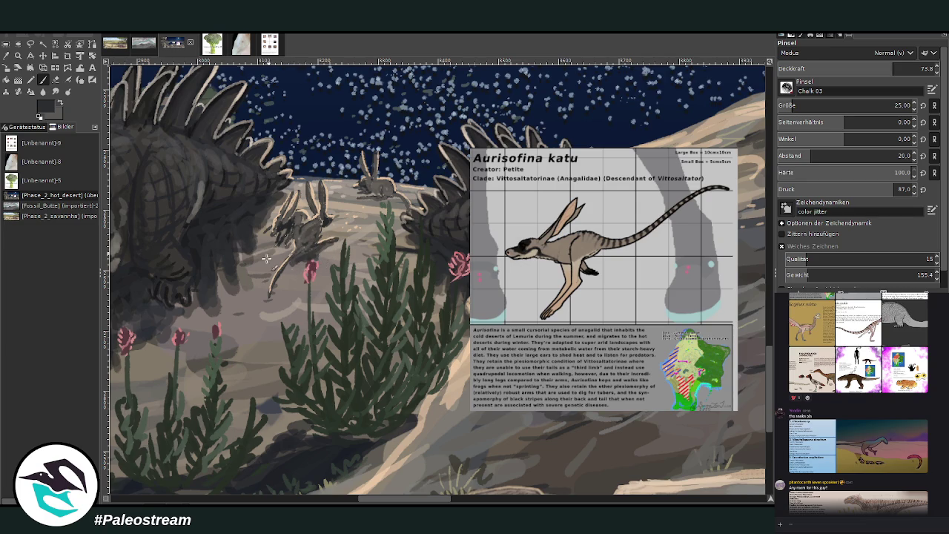
{"action": "left_click", "coordinate": [861, 68]}
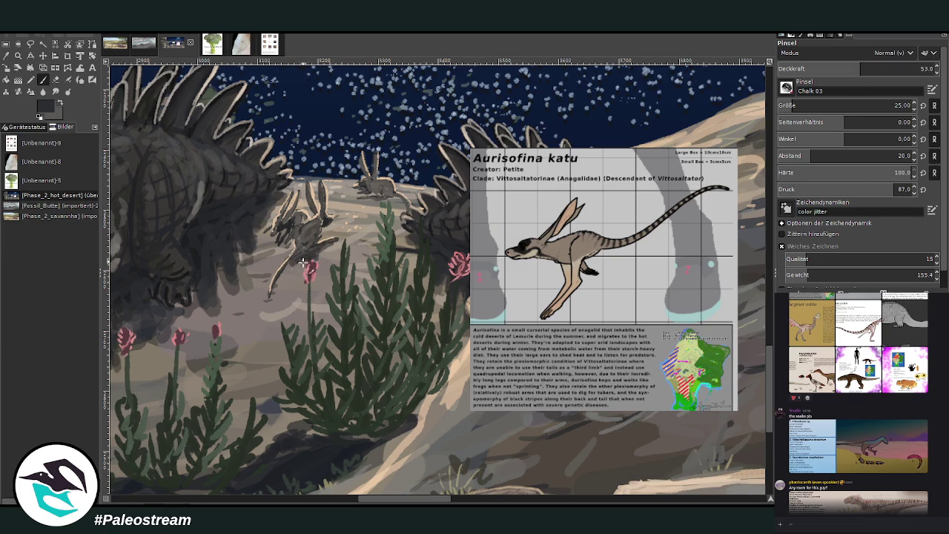
{"action": "mouse_move", "coordinate": [303, 267]}
{"action": "left_mouse_down"}
{"action": "mouse_move", "coordinate": [305, 291]}
{"action": "mouse_move", "coordinate": [299, 264]}
{"action": "mouse_move", "coordinate": [282, 276]}
{"action": "left_mouse_up"}
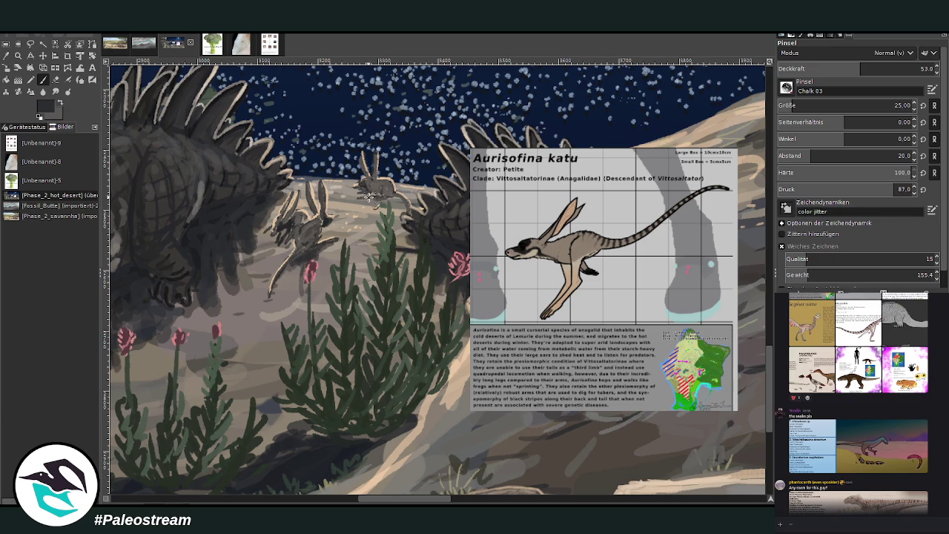
{"action": "mouse_move", "coordinate": [365, 197]}
{"action": "left_mouse_down"}
{"action": "mouse_move", "coordinate": [404, 211]}
{"action": "mouse_move", "coordinate": [358, 201]}
{"action": "mouse_move", "coordinate": [355, 182]}
{"action": "left_mouse_up"}
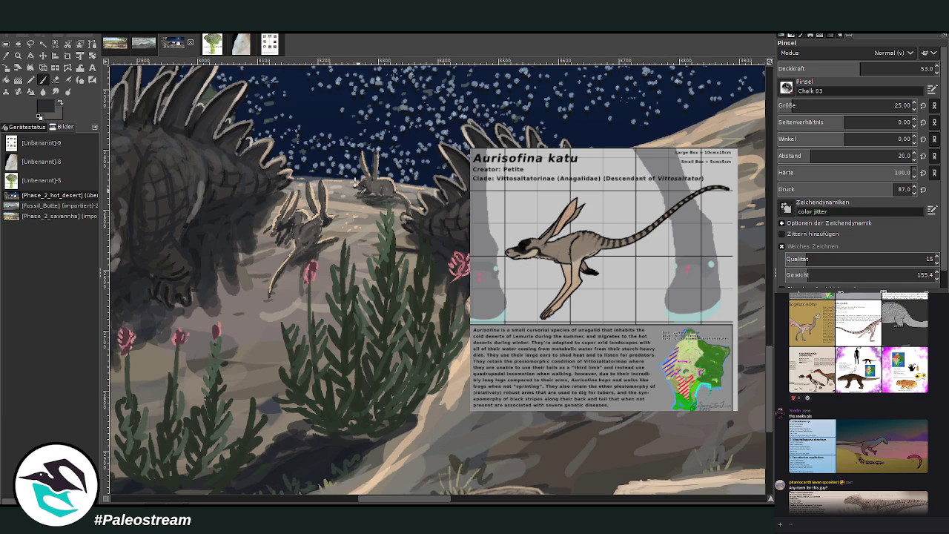
Add faint light highlights to the far jerboa, then darken the middle jerboa's body in dark grey
{"action": "left_click", "coordinate": [689, 193], "text": "ctrl"}
{"action": "mouse_move", "coordinate": [385, 202]}
{"action": "left_mouse_down"}
{"action": "mouse_move", "coordinate": [409, 213]}
{"action": "mouse_move", "coordinate": [351, 199]}
{"action": "left_mouse_up"}
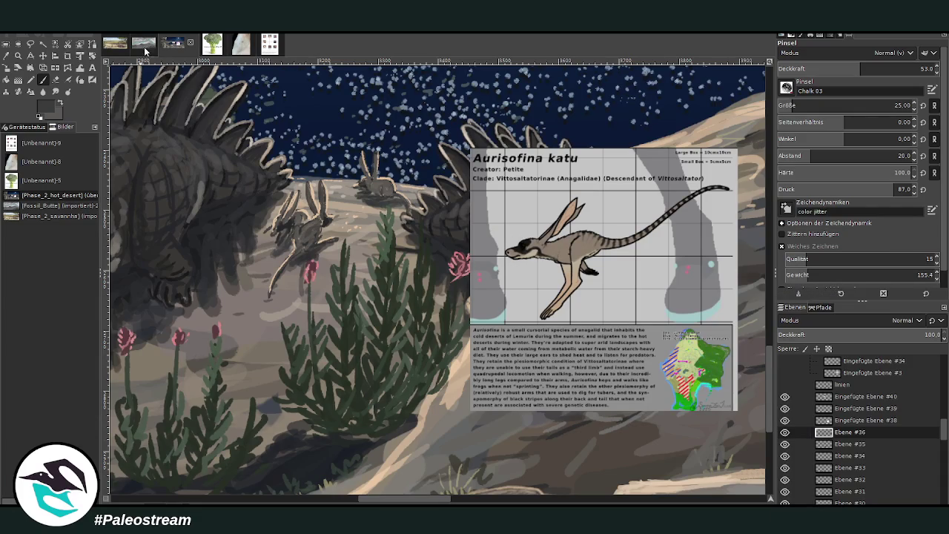
{"action": "left_click", "coordinate": [6, 56]}
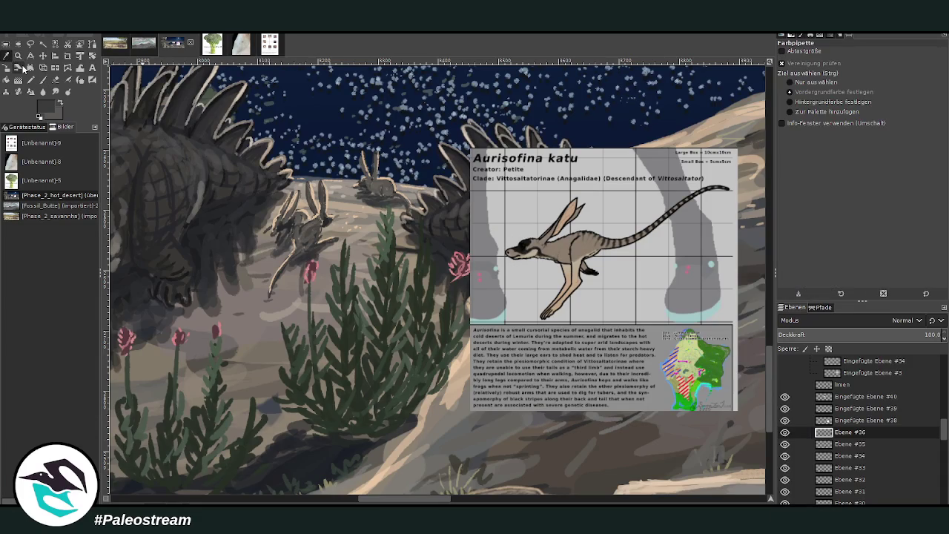
{"action": "left_click", "coordinate": [359, 227]}
{"action": "left_click_drag", "start_coordinate": [745, 219], "coordinate": [740, 230]}
{"action": "key", "text": "p"}
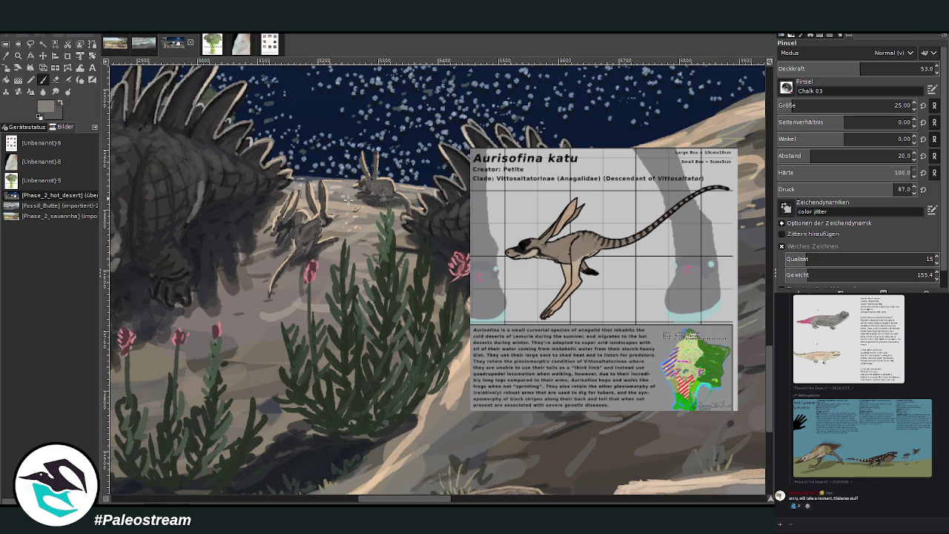
{"action": "left_click", "coordinate": [60, 103]}
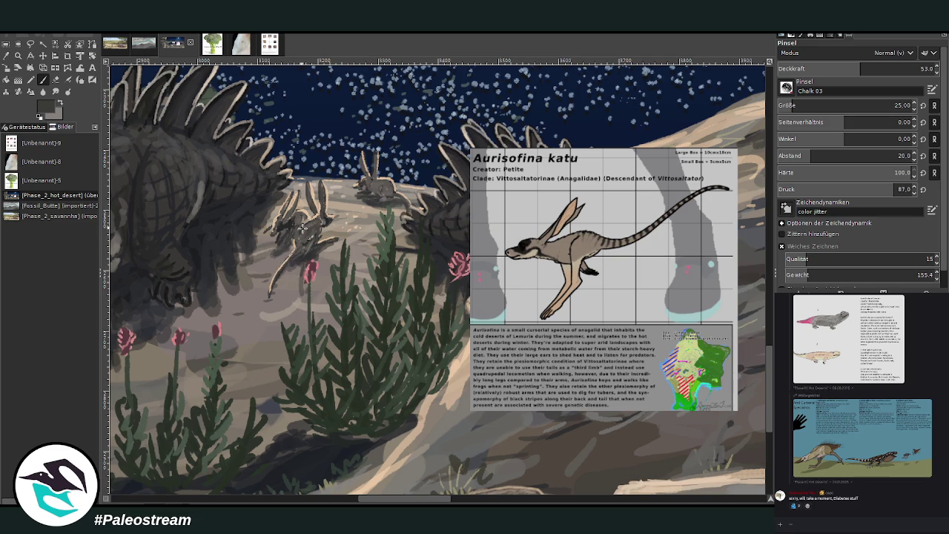
{"action": "mouse_move", "coordinate": [304, 258]}
{"action": "left_mouse_down"}
{"action": "mouse_move", "coordinate": [315, 238]}
{"action": "mouse_move", "coordinate": [283, 258]}
{"action": "left_mouse_up"}
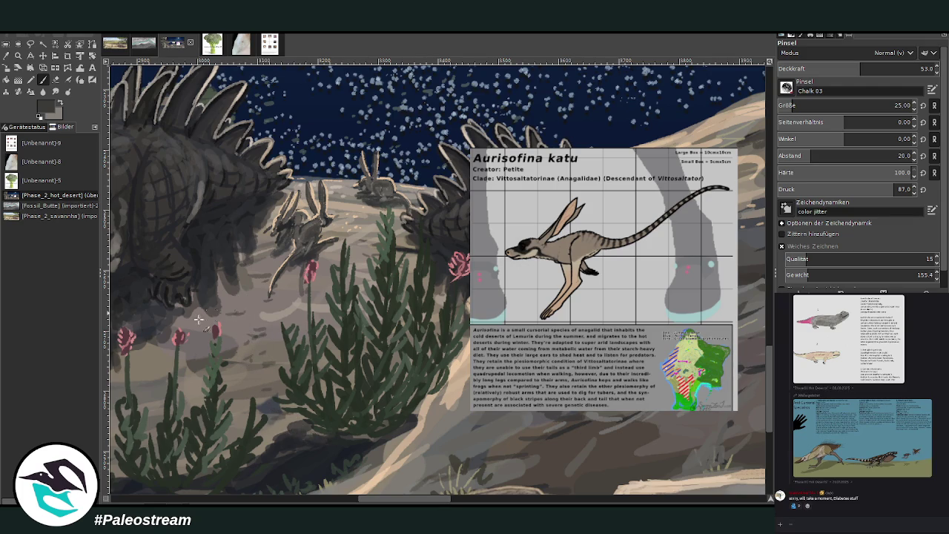
{"action": "scroll", "coordinate": [212, 310], "scroll_direction": "down", "scroll_amount": 3}
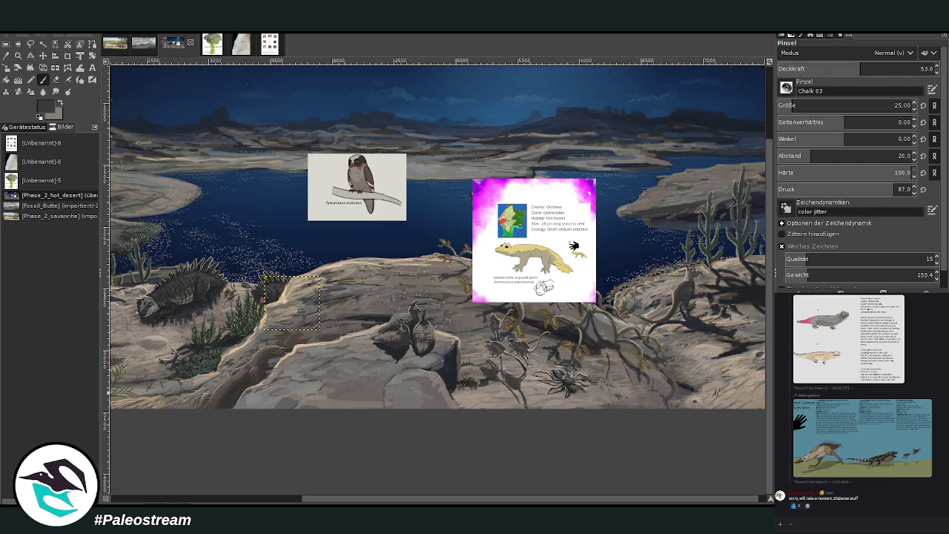
Move the gecko reference card left beside the pale rock face and zoom in closely on it
{"action": "key", "text": "Page_Up"}
{"action": "key", "text": "Page_Up"}
{"action": "key", "text": "m"}
{"action": "left_click_drag", "start_coordinate": [517, 269], "coordinate": [251, 408]}
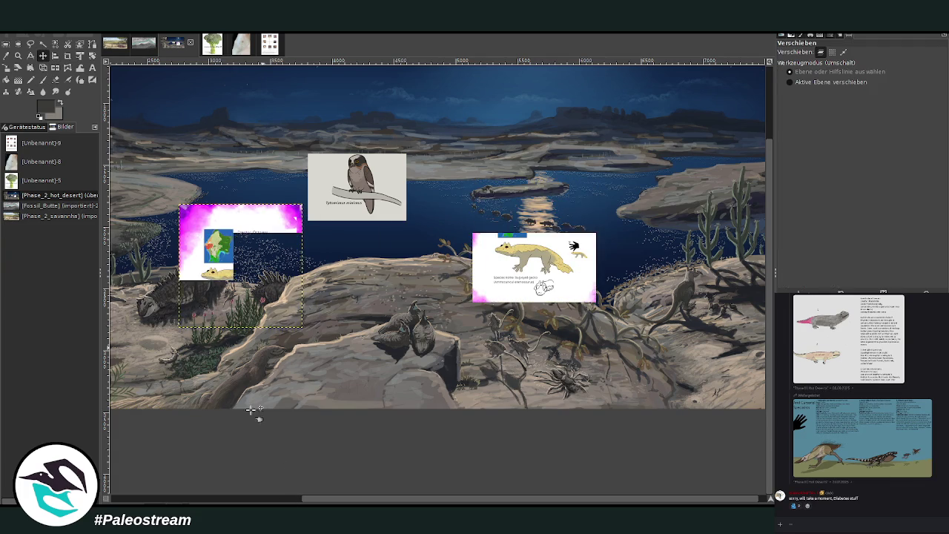
{"action": "scroll", "coordinate": [222, 446], "scroll_direction": "left", "scroll_amount": 5}
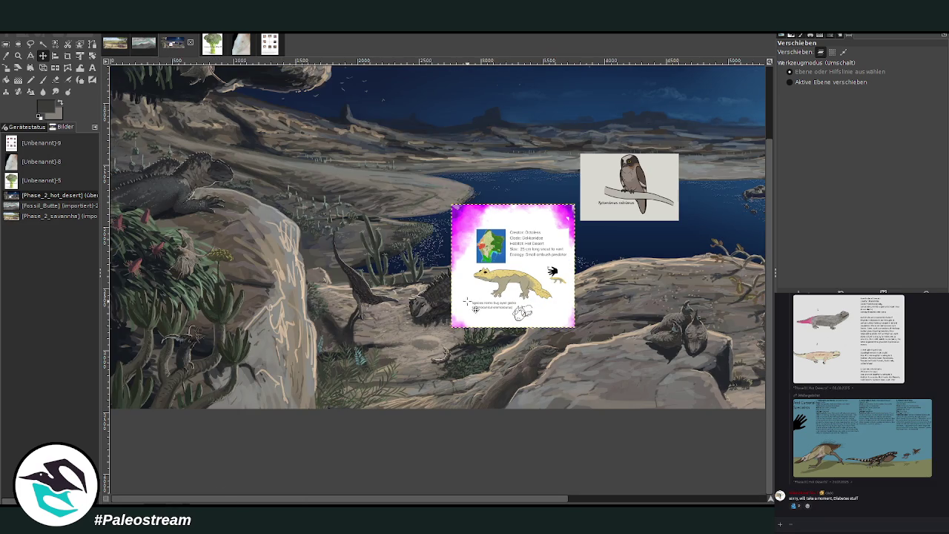
{"action": "left_click_drag", "start_coordinate": [468, 302], "coordinate": [337, 329]}
{"action": "left_click", "coordinate": [18, 56]}
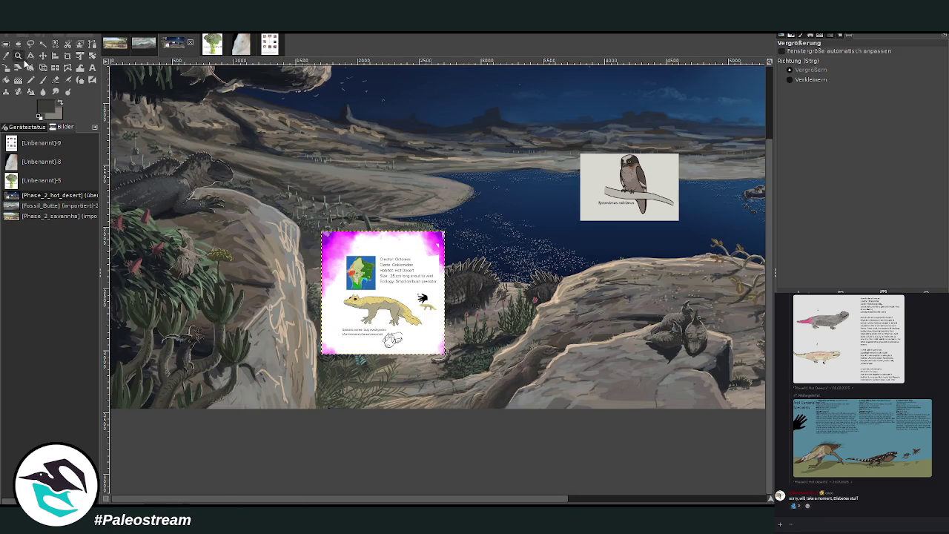
{"action": "left_click_drag", "start_coordinate": [265, 224], "coordinate": [441, 438]}
{"action": "left_click_drag", "start_coordinate": [249, 108], "coordinate": [558, 429]}
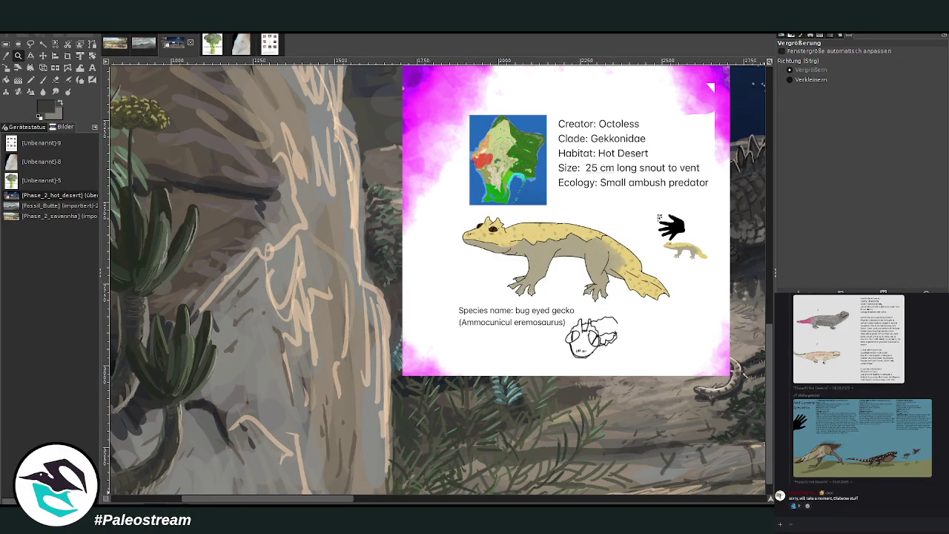
{"action": "left_click_drag", "start_coordinate": [408, 145], "coordinate": [667, 451]}
Sketch the gecko's dark chalk outline, head and legs on the rock face
{"action": "key", "text": "o"}
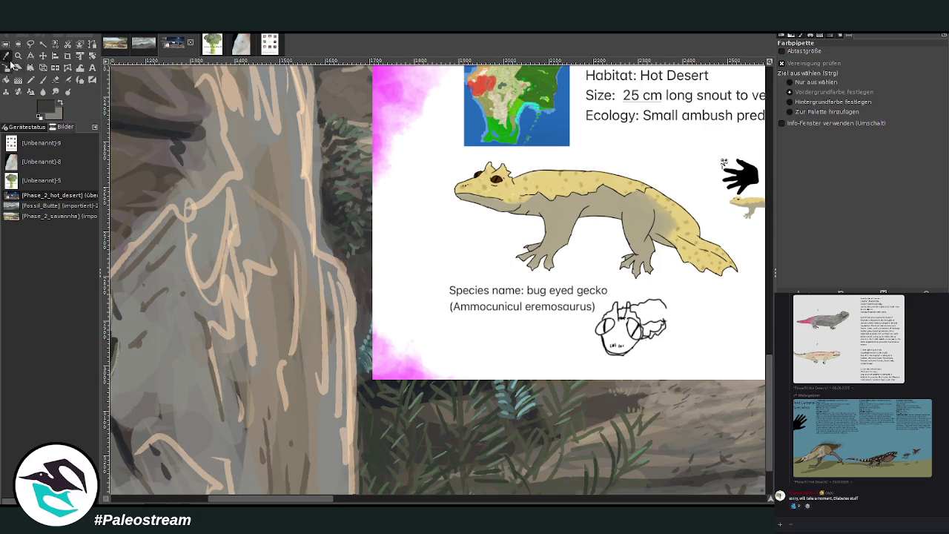
{"action": "left_click_drag", "start_coordinate": [321, 502], "coordinate": [332, 430]}
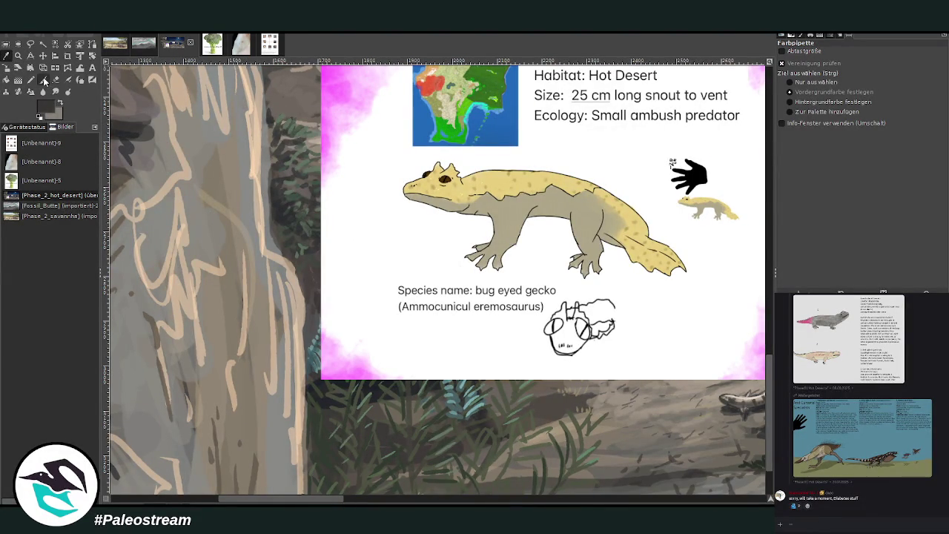
{"action": "left_click", "coordinate": [43, 80]}
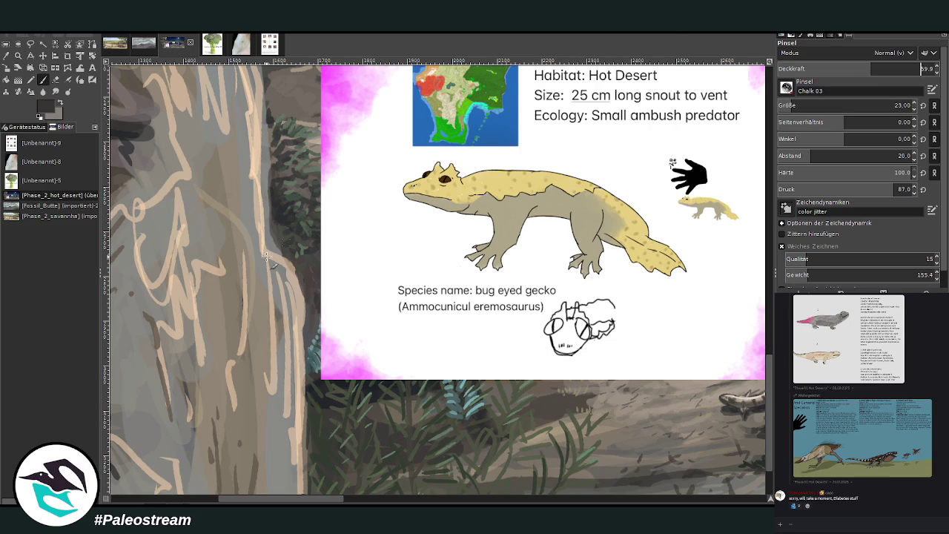
{"action": "mouse_move", "coordinate": [220, 260]}
{"action": "left_mouse_down"}
{"action": "mouse_move", "coordinate": [231, 293]}
{"action": "mouse_move", "coordinate": [221, 256]}
{"action": "left_mouse_up"}
{"action": "mouse_move", "coordinate": [212, 227]}
{"action": "left_mouse_down"}
{"action": "mouse_move", "coordinate": [220, 247]}
{"action": "mouse_move", "coordinate": [206, 284]}
{"action": "mouse_move", "coordinate": [212, 323]}
{"action": "mouse_move", "coordinate": [239, 346]}
{"action": "left_mouse_up"}
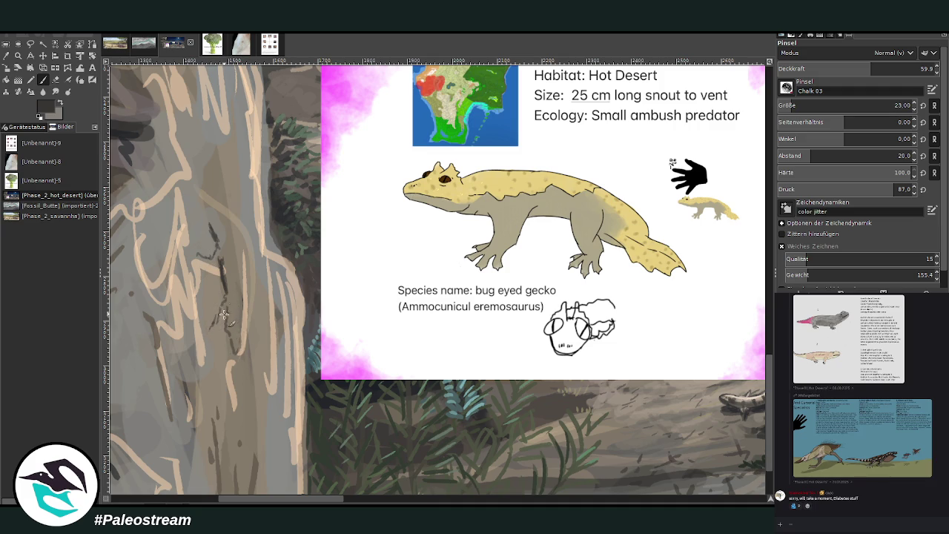
{"action": "left_click_drag", "start_coordinate": [223, 297], "coordinate": [216, 334]}
{"action": "mouse_move", "coordinate": [205, 252]}
{"action": "left_mouse_down"}
{"action": "mouse_move", "coordinate": [212, 241]}
{"action": "mouse_move", "coordinate": [197, 266]}
{"action": "left_mouse_up"}
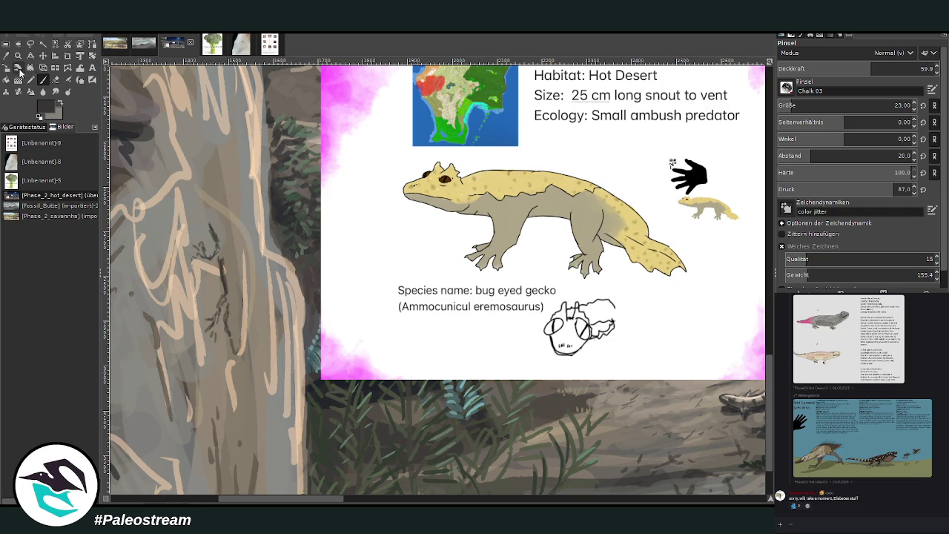
Pick pale beige from the rock, set brush opacity to 69.7, and paint gecko highlights
{"action": "key", "text": "o"}
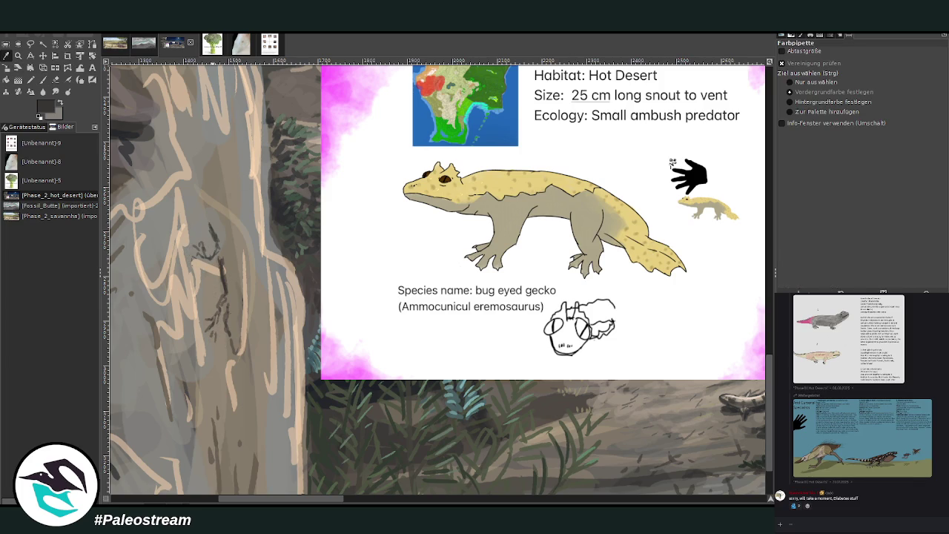
{"action": "left_click", "coordinate": [43, 79]}
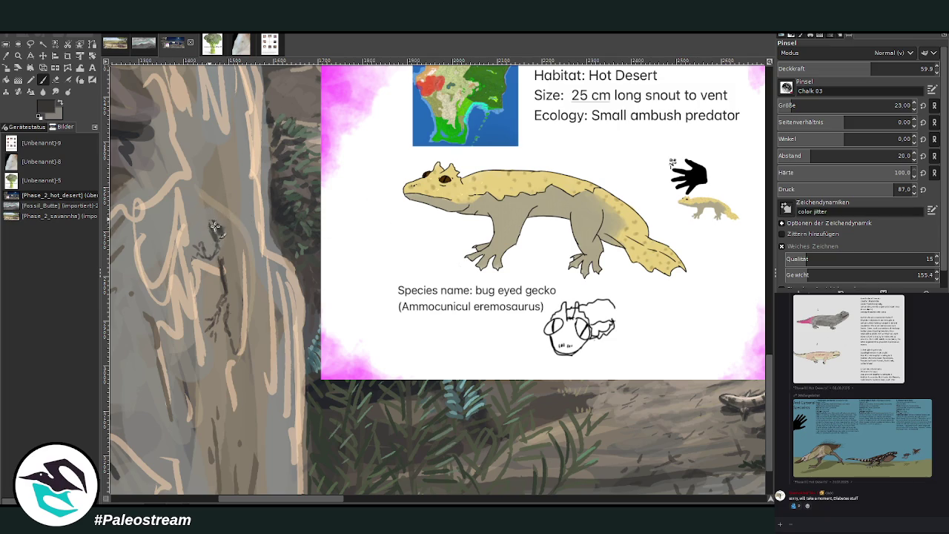
{"action": "key", "text": "o"}
{"action": "left_click", "coordinate": [177, 104]}
{"action": "key", "text": "p"}
{"action": "left_click", "coordinate": [920, 69]}
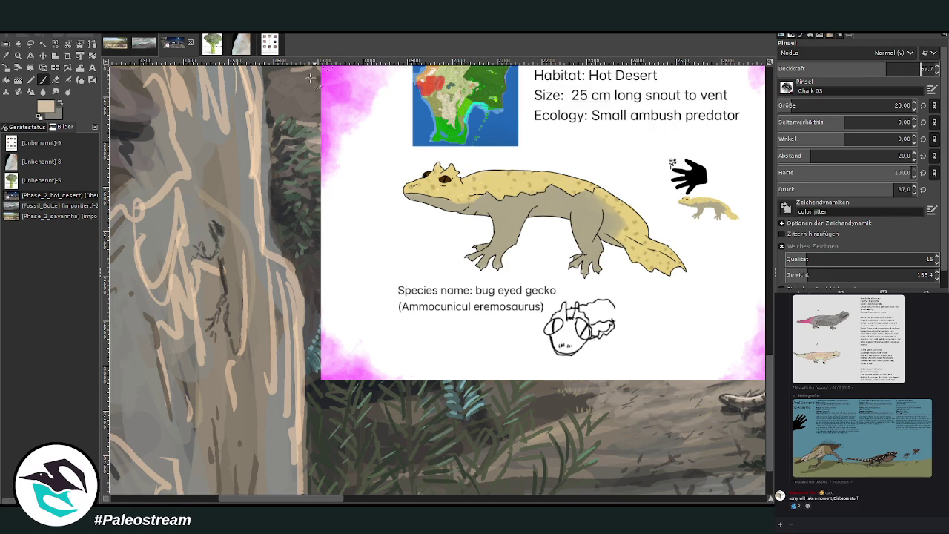
{"action": "key", "text": "Page_Up"}
{"action": "left_click_drag", "start_coordinate": [230, 245], "coordinate": [216, 258]}
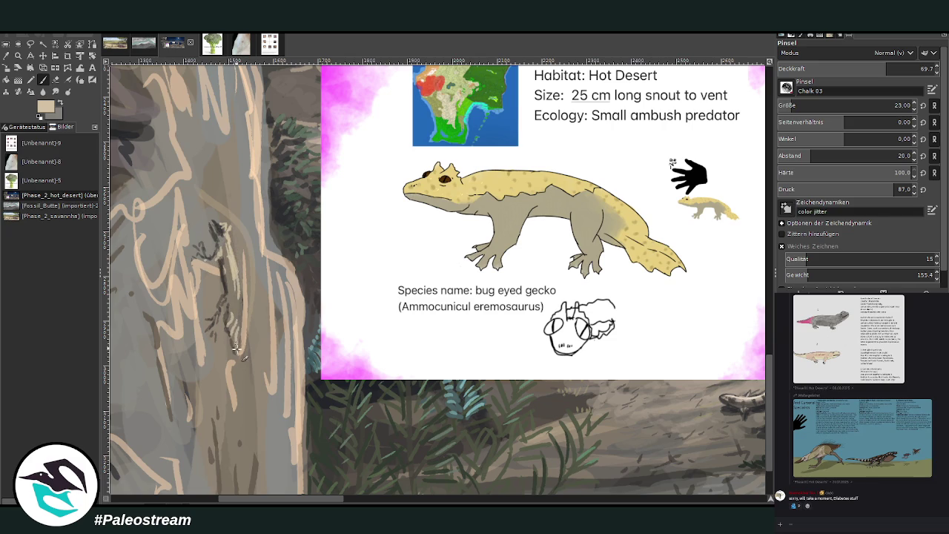
{"action": "left_click_drag", "start_coordinate": [772, 415], "coordinate": [759, 384]}
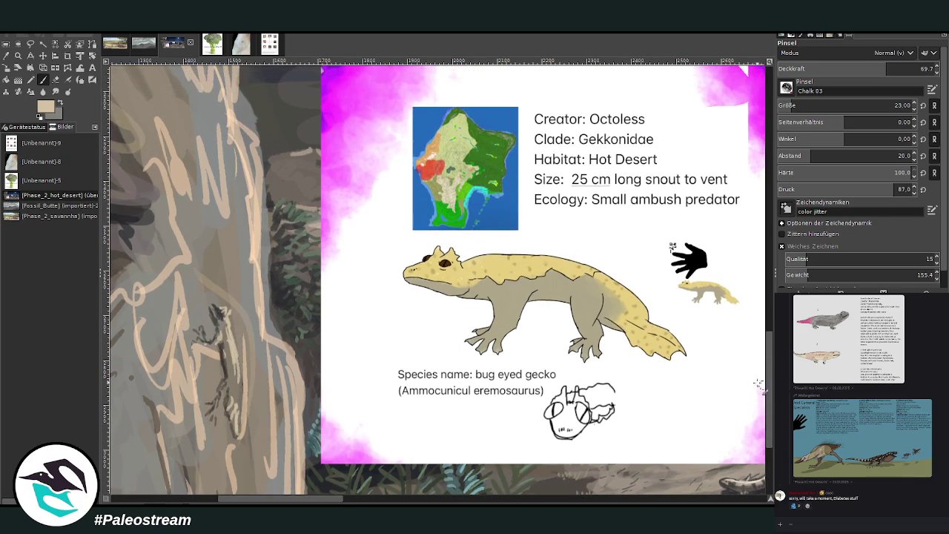
Paint beige over the gecko's lower body, legs and head
{"action": "scroll", "coordinate": [769, 405], "scroll_direction": "up", "scroll_amount": 2}
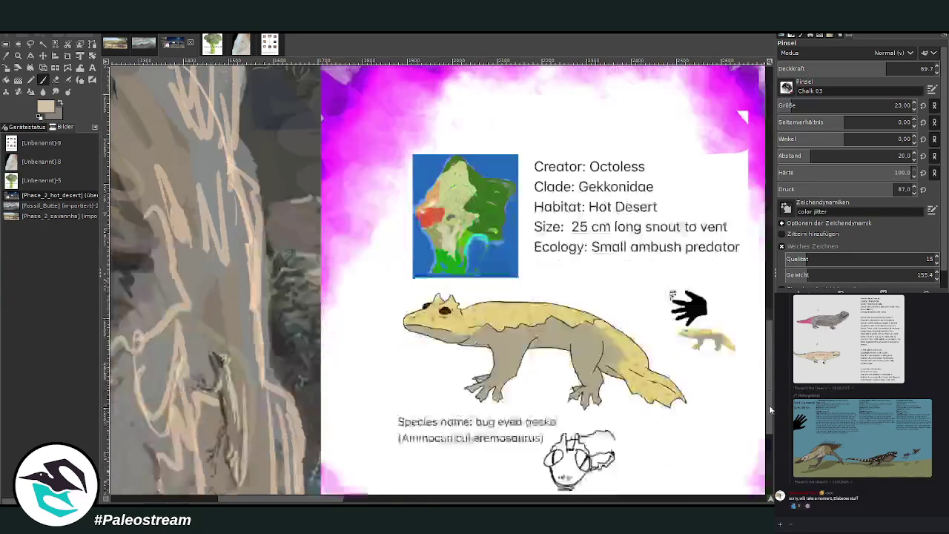
{"action": "mouse_move", "coordinate": [238, 402]}
{"action": "left_mouse_down"}
{"action": "mouse_move", "coordinate": [236, 419]}
{"action": "mouse_move", "coordinate": [228, 396]}
{"action": "mouse_move", "coordinate": [209, 440]}
{"action": "mouse_move", "coordinate": [223, 437]}
{"action": "mouse_move", "coordinate": [224, 409]}
{"action": "left_mouse_up"}
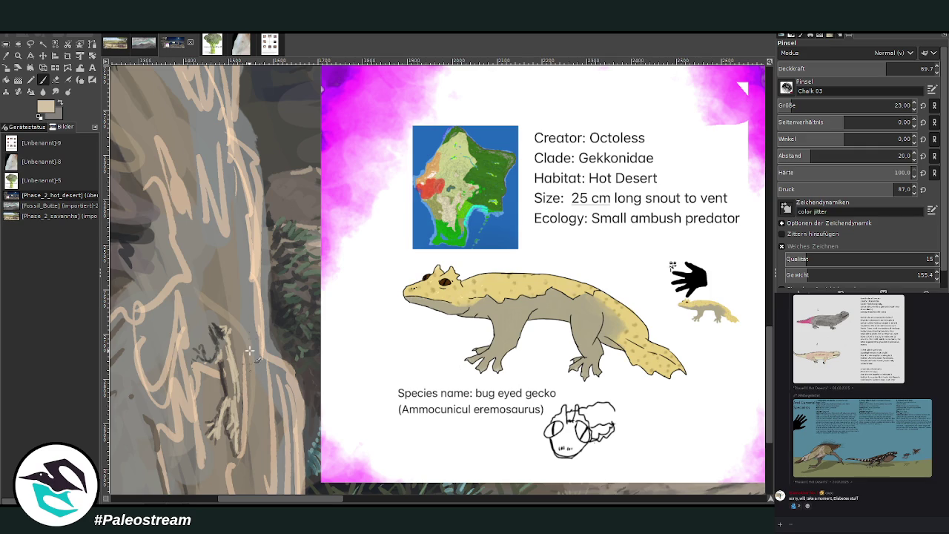
{"action": "key", "text": "o"}
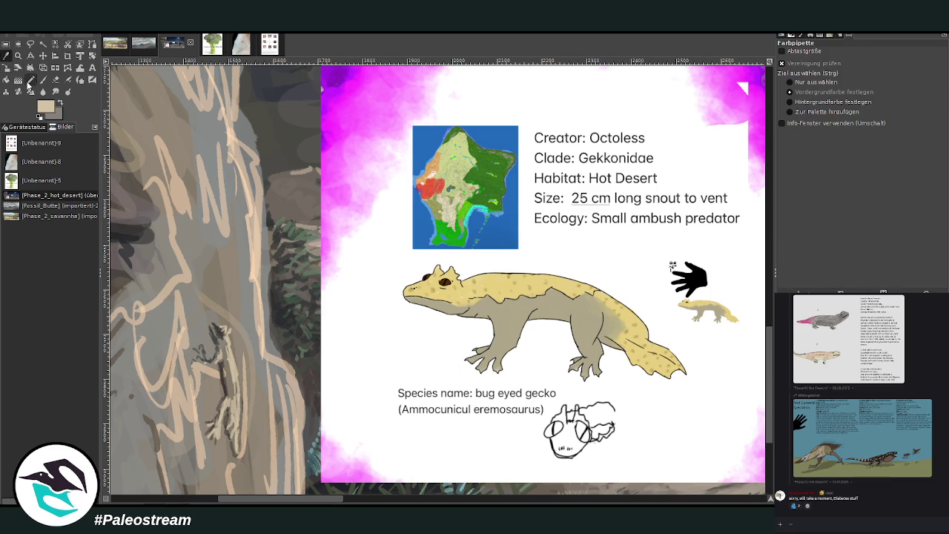
{"action": "key", "text": "p"}
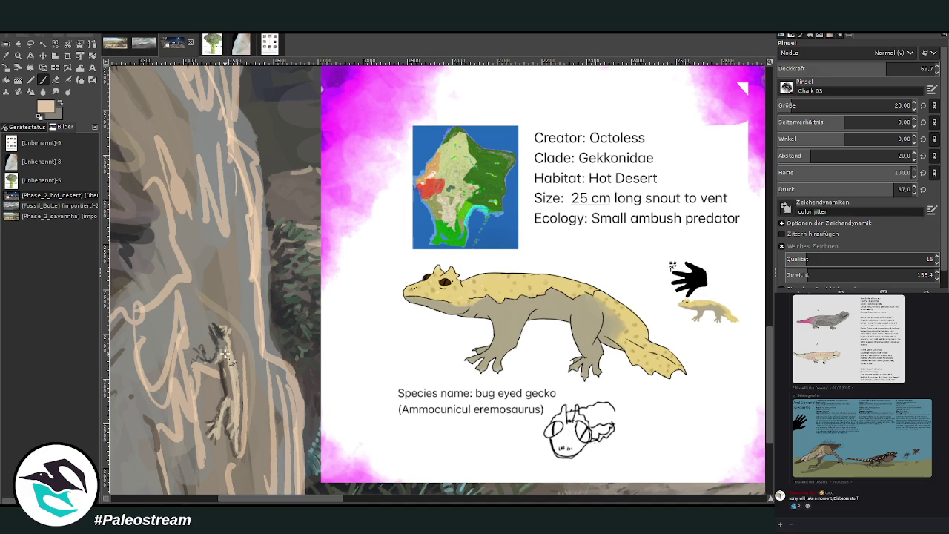
{"action": "left_click_drag", "start_coordinate": [210, 330], "coordinate": [233, 333]}
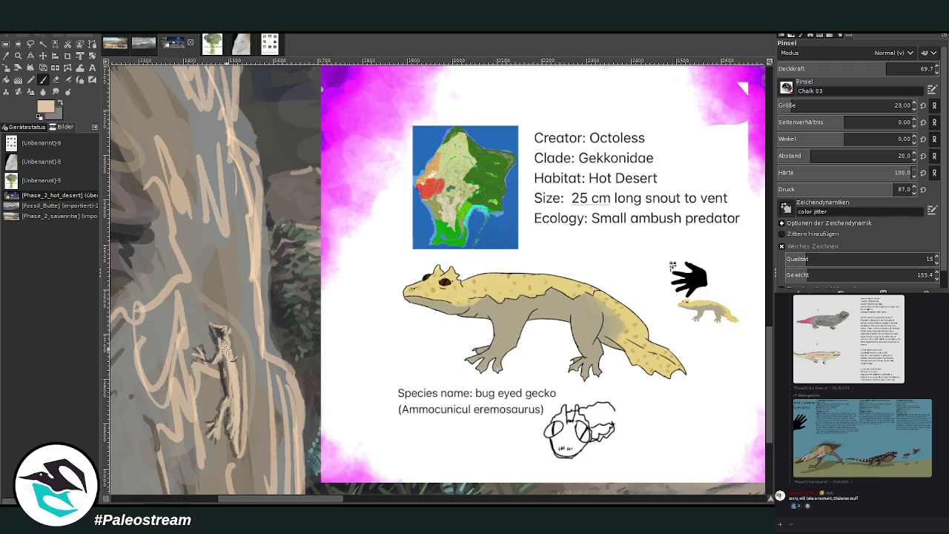
Pick a grey and shade the gecko's body and front arm
{"action": "key", "text": "o"}
{"action": "left_click", "coordinate": [245, 290]}
{"action": "left_click", "coordinate": [45, 81]}
{"action": "left_click_drag", "start_coordinate": [233, 410], "coordinate": [229, 392]}
{"action": "left_click_drag", "start_coordinate": [232, 348], "coordinate": [196, 359]}
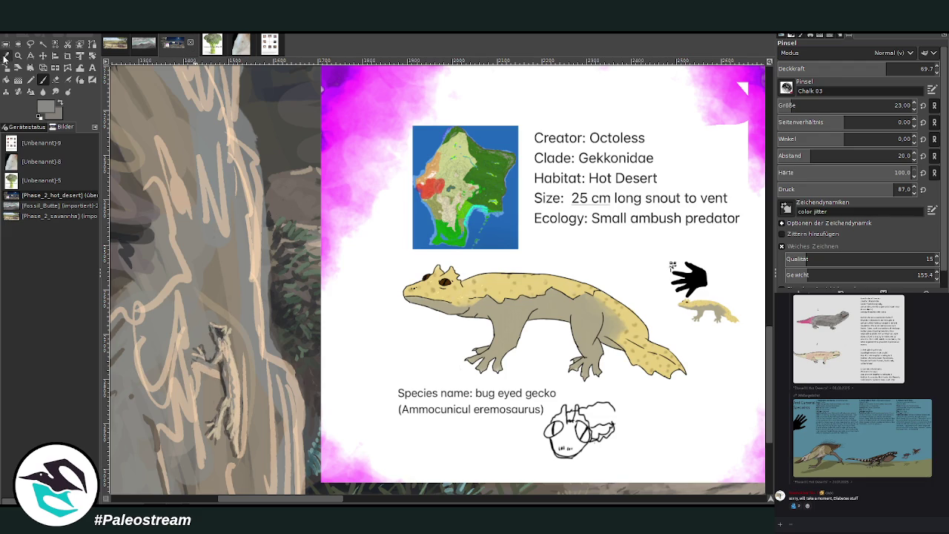
Restore the peach colour, zoom in on the gecko and its card, and sample a greyish beige
{"action": "left_click", "coordinate": [7, 57]}
{"action": "left_click", "coordinate": [231, 135]}
{"action": "left_click", "coordinate": [43, 79]}
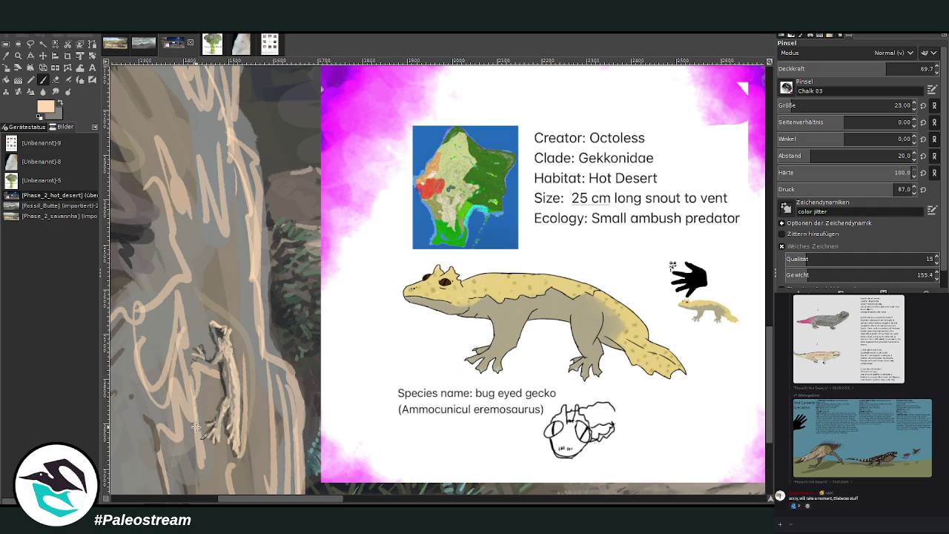
{"action": "scroll", "coordinate": [195, 428], "scroll_direction": "down", "scroll_amount": 4}
{"action": "key", "text": "z"}
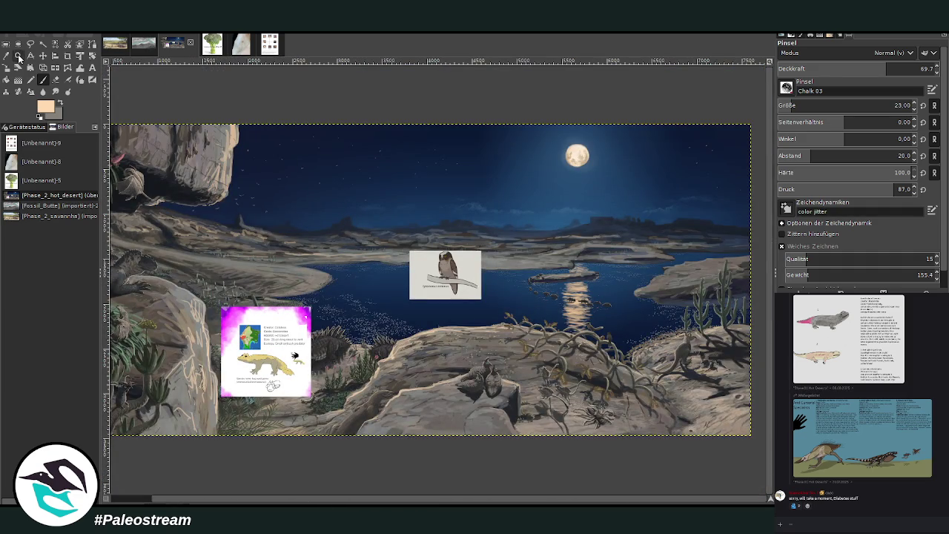
{"action": "left_click_drag", "start_coordinate": [180, 243], "coordinate": [353, 454]}
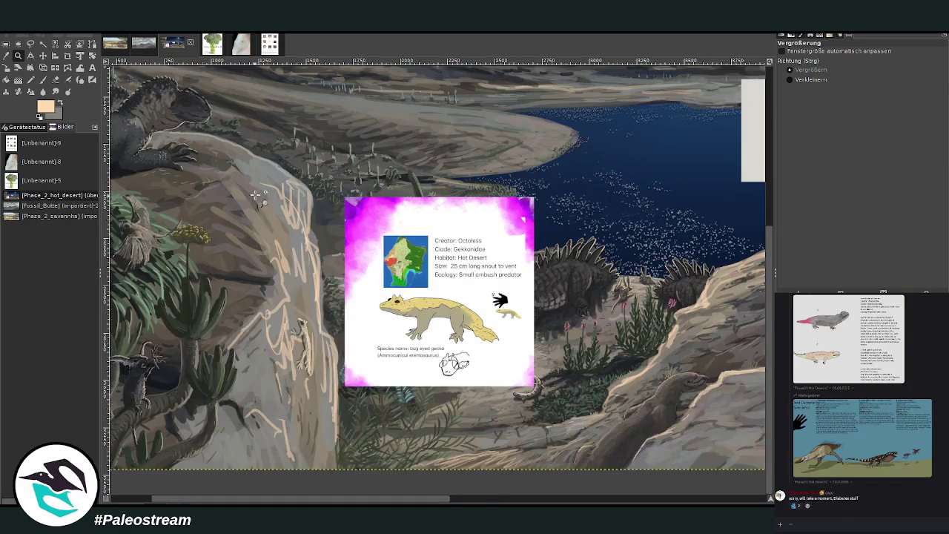
{"action": "left_click_drag", "start_coordinate": [252, 194], "coordinate": [489, 434]}
{"action": "key", "text": "o"}
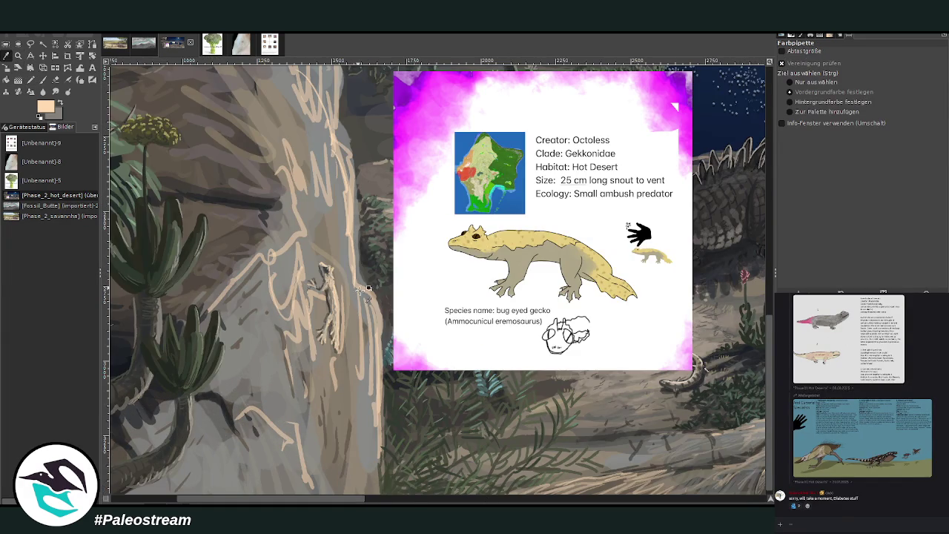
{"action": "left_click", "coordinate": [375, 376]}
Paint light chalk strokes up the rock's right edge with the brush at size 36, opacity 56.8
{"action": "key", "text": "p"}
{"action": "left_click", "coordinate": [808, 105]}
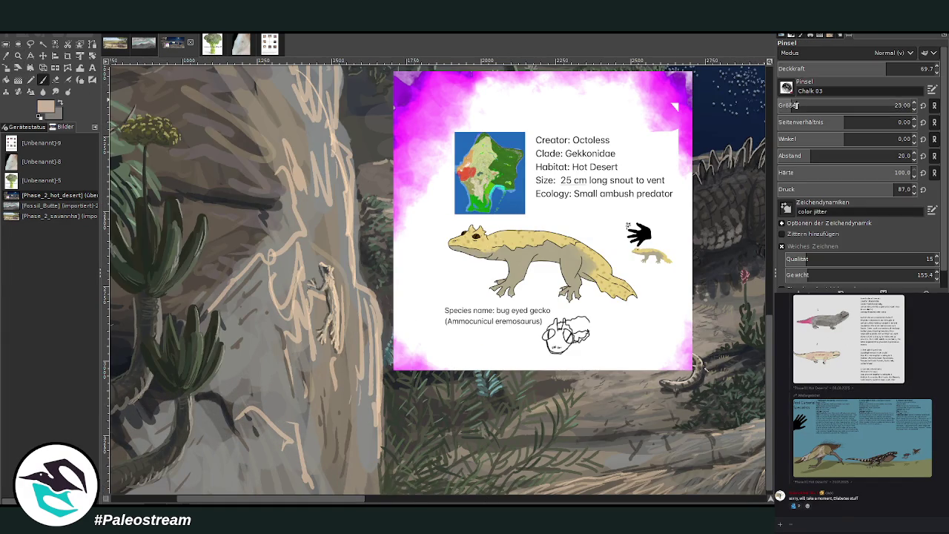
{"action": "left_click", "coordinate": [867, 70]}
{"action": "left_click_drag", "start_coordinate": [368, 426], "coordinate": [356, 334]}
{"action": "mouse_move", "coordinate": [370, 410]}
{"action": "left_mouse_down"}
{"action": "mouse_move", "coordinate": [268, 339]}
{"action": "mouse_move", "coordinate": [304, 239]}
{"action": "mouse_move", "coordinate": [300, 194]}
{"action": "left_mouse_up"}
{"action": "mouse_move", "coordinate": [350, 260]}
{"action": "left_mouse_down"}
{"action": "mouse_move", "coordinate": [355, 191]}
{"action": "mouse_move", "coordinate": [369, 287]}
{"action": "left_mouse_up"}
{"action": "mouse_move", "coordinate": [315, 231]}
{"action": "left_mouse_down"}
{"action": "mouse_move", "coordinate": [319, 160]}
{"action": "mouse_move", "coordinate": [347, 128]}
{"action": "left_mouse_up"}
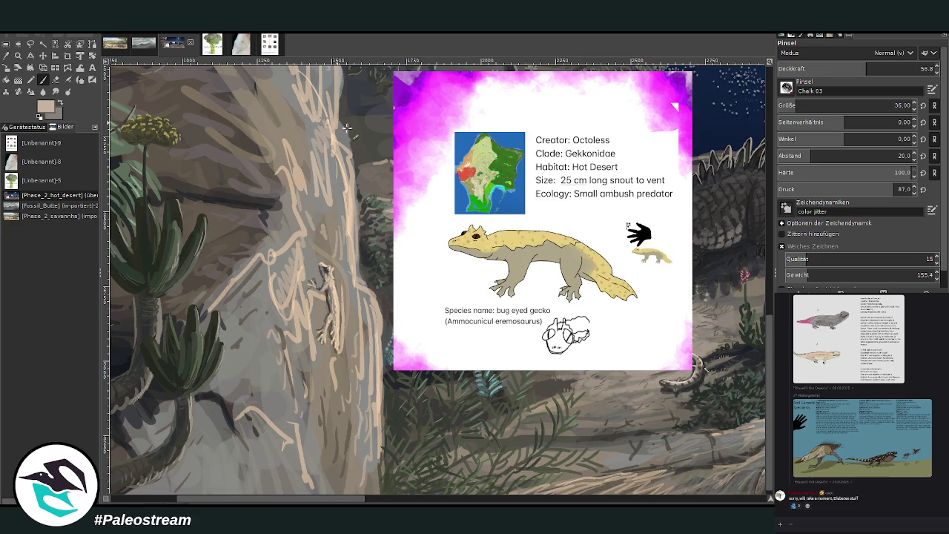
Add more light chalk strokes on the upper and lower rock face and its right edge
{"action": "scroll", "coordinate": [566, 156], "scroll_direction": "up", "scroll_amount": 3}
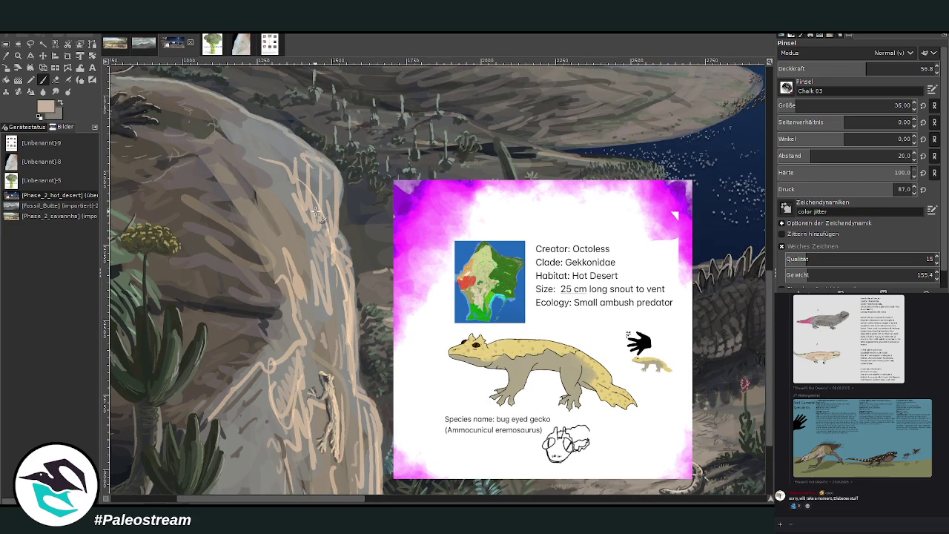
{"action": "mouse_move", "coordinate": [299, 159]}
{"action": "left_mouse_down"}
{"action": "mouse_move", "coordinate": [273, 143]}
{"action": "mouse_move", "coordinate": [280, 135]}
{"action": "mouse_move", "coordinate": [256, 112]}
{"action": "mouse_move", "coordinate": [226, 108]}
{"action": "left_mouse_up"}
{"action": "mouse_move", "coordinate": [325, 182]}
{"action": "left_mouse_down"}
{"action": "mouse_move", "coordinate": [332, 215]}
{"action": "mouse_move", "coordinate": [308, 249]}
{"action": "mouse_move", "coordinate": [345, 314]}
{"action": "left_mouse_up"}
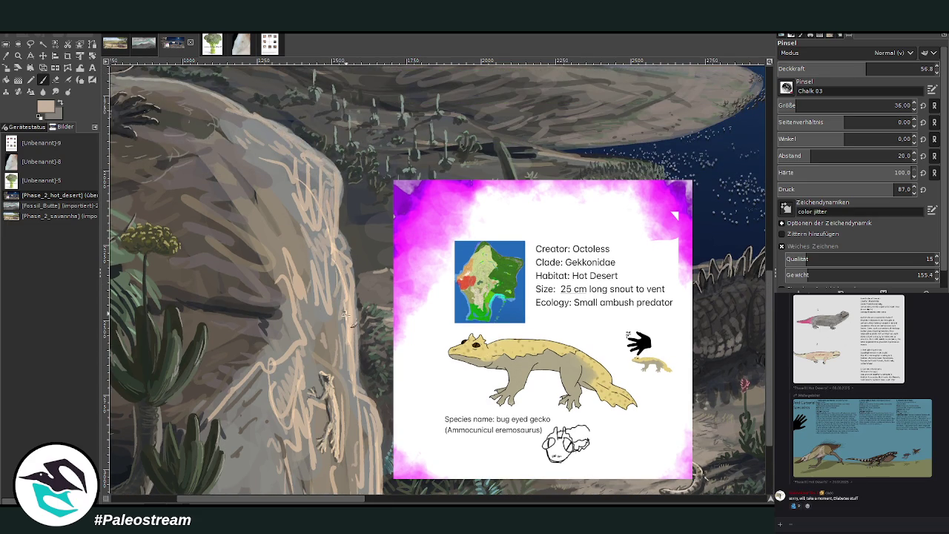
{"action": "scroll", "coordinate": [707, 345], "scroll_direction": "down", "scroll_amount": 3}
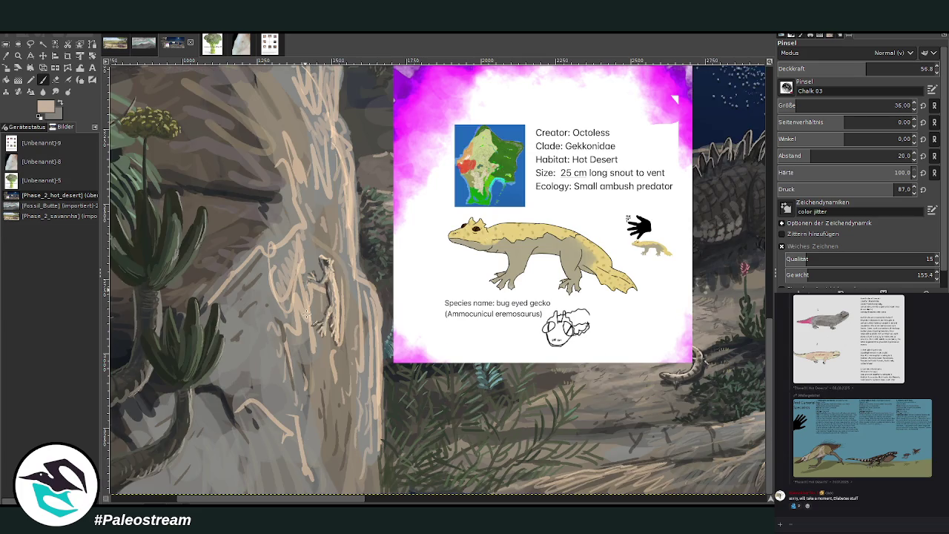
{"action": "mouse_move", "coordinate": [239, 420]}
{"action": "left_mouse_down"}
{"action": "mouse_move", "coordinate": [211, 427]}
{"action": "mouse_move", "coordinate": [215, 401]}
{"action": "mouse_move", "coordinate": [241, 455]}
{"action": "left_mouse_up"}
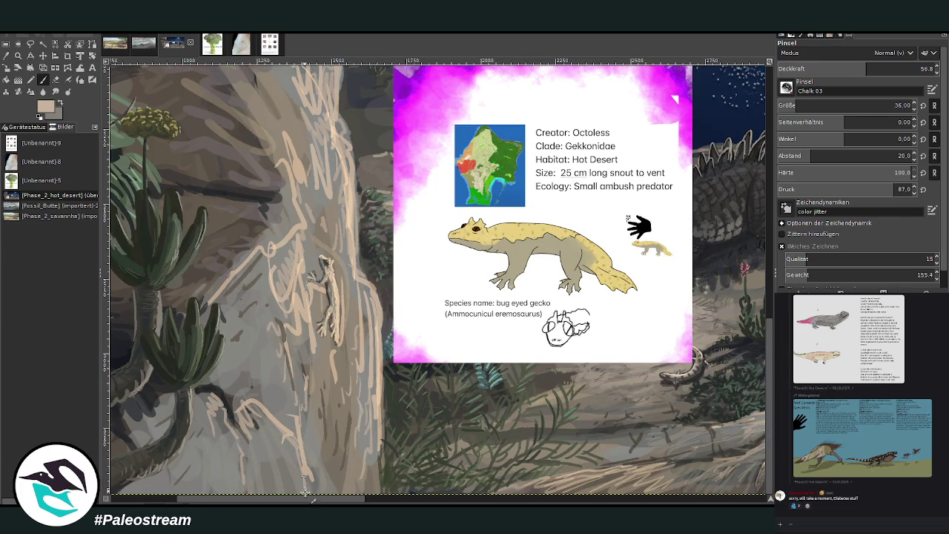
{"action": "mouse_move", "coordinate": [381, 423]}
{"action": "left_mouse_down"}
{"action": "mouse_move", "coordinate": [384, 491]}
{"action": "mouse_move", "coordinate": [362, 396]}
{"action": "left_mouse_up"}
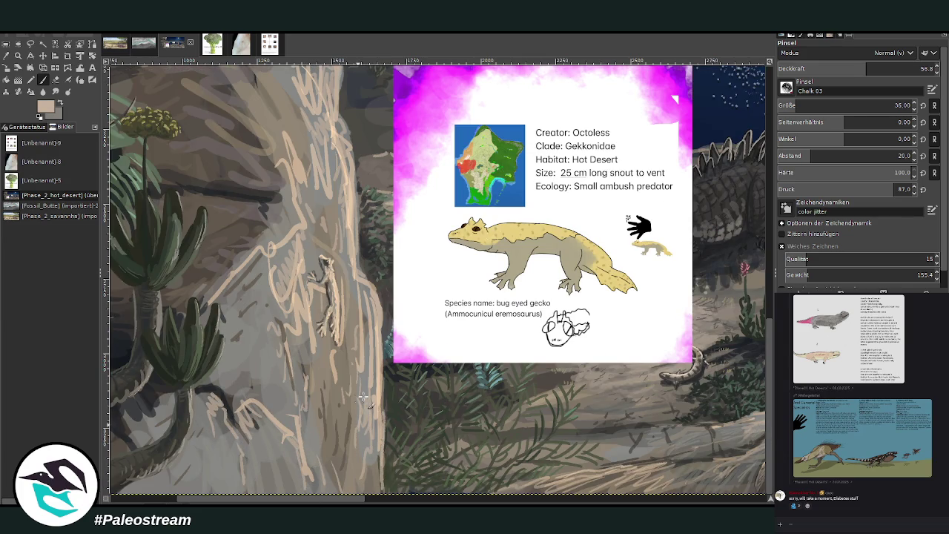
Tone down the new chalk strokes with a grey sampled from the rocks, raising opacity slightly
{"action": "left_click", "coordinate": [745, 221], "text": "ctrl"}
{"action": "left_click_drag", "start_coordinate": [370, 333], "coordinate": [376, 423]}
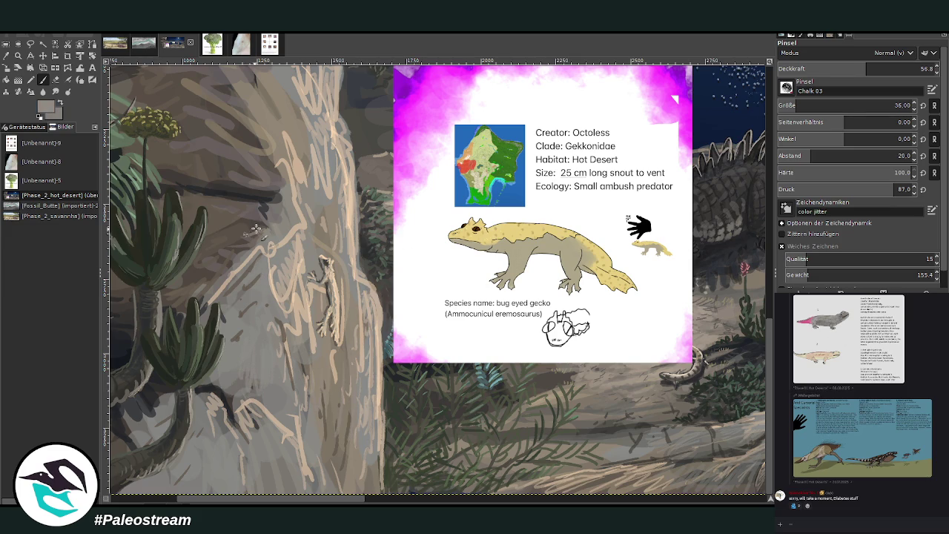
{"action": "left_click", "coordinate": [922, 68]}
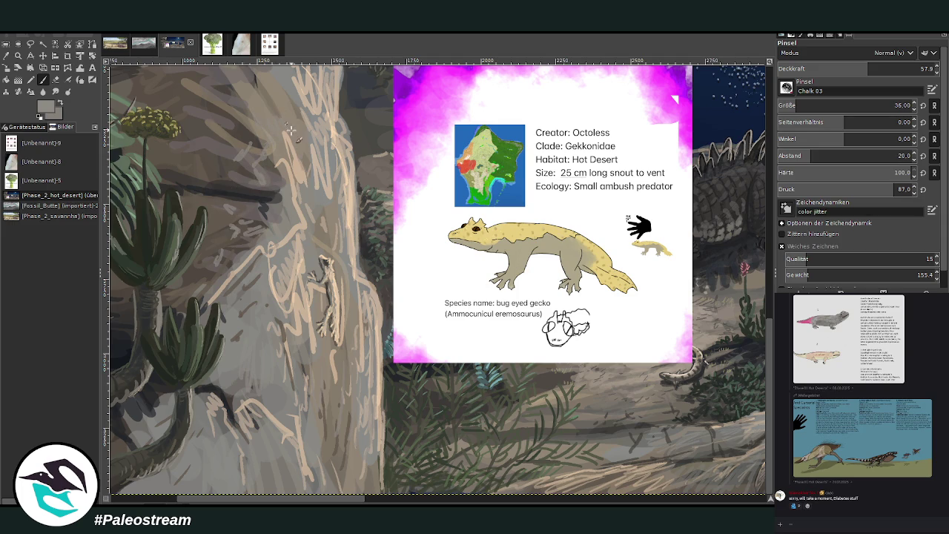
Sample a darker brown from the rock and raise the brush opacity to 76.3
{"action": "scroll", "coordinate": [760, 382], "scroll_direction": "up", "scroll_amount": 3}
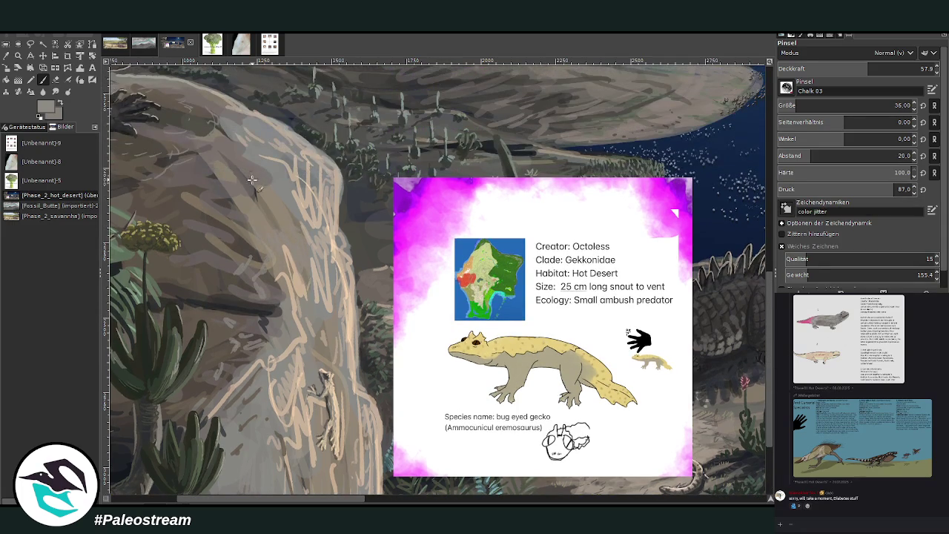
{"action": "key", "text": "o"}
{"action": "left_click", "coordinate": [186, 99]}
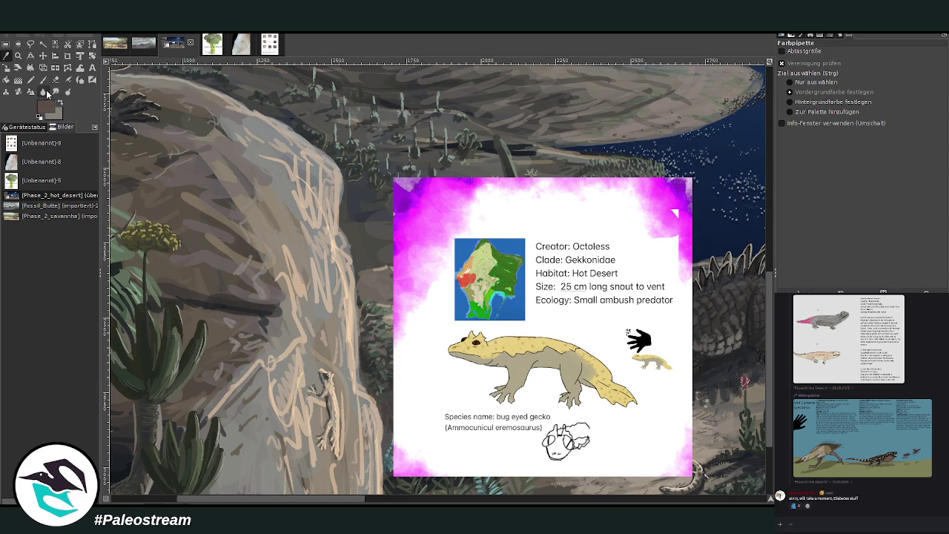
{"action": "key", "text": "p"}
{"action": "left_click_drag", "start_coordinate": [826, 69], "coordinate": [856, 69]}
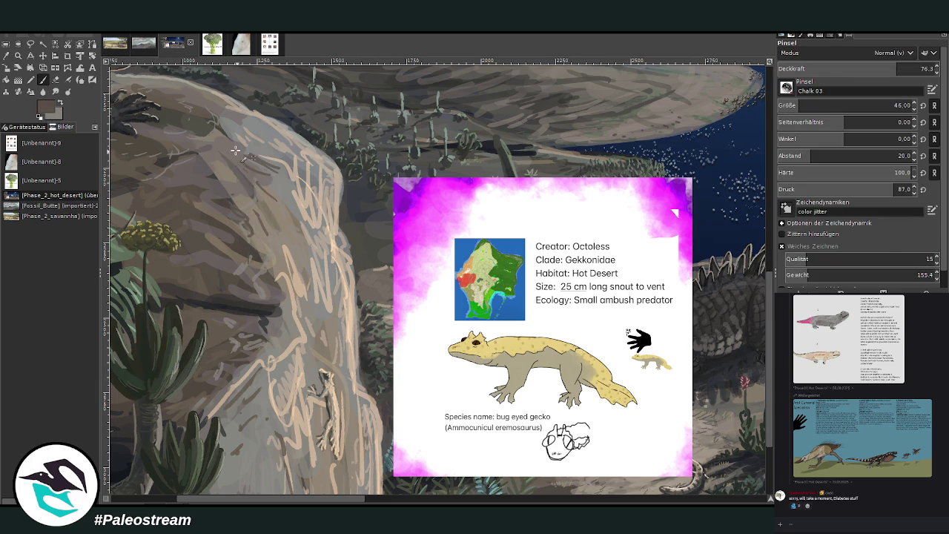
{"action": "scroll", "coordinate": [150, 196], "scroll_direction": "down", "scroll_amount": 3}
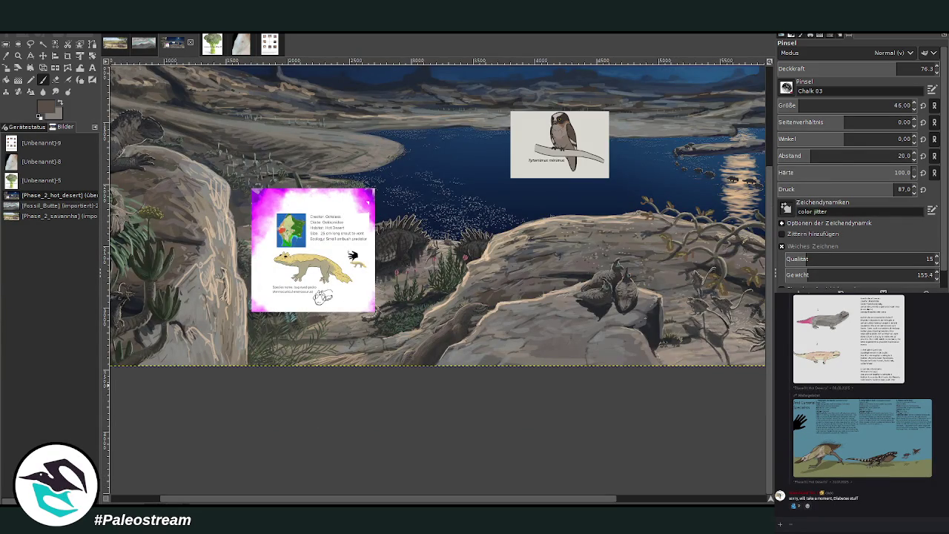
{"action": "key", "text": "Page_Up"}
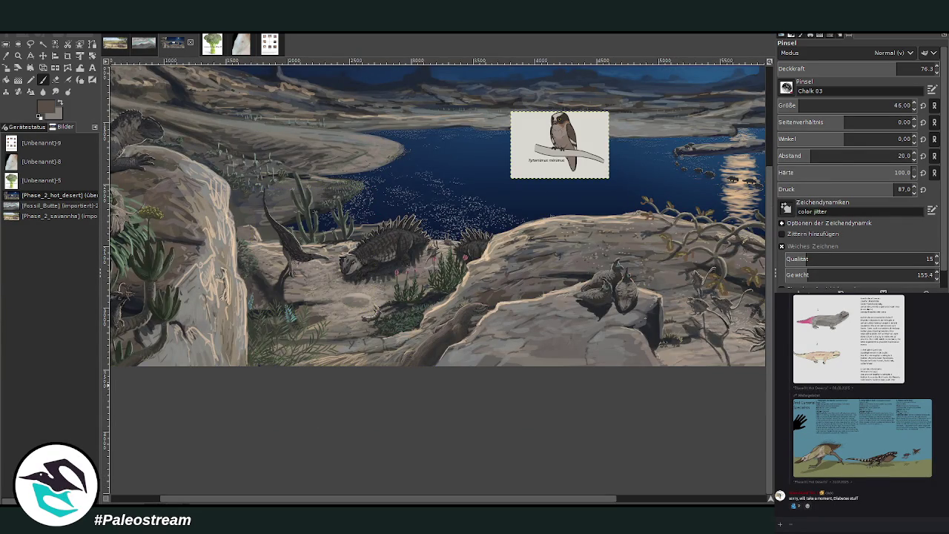
Zoom out, then zoom into the lake area framing the Tytomimus minimus owl card
{"action": "key", "text": "minus"}
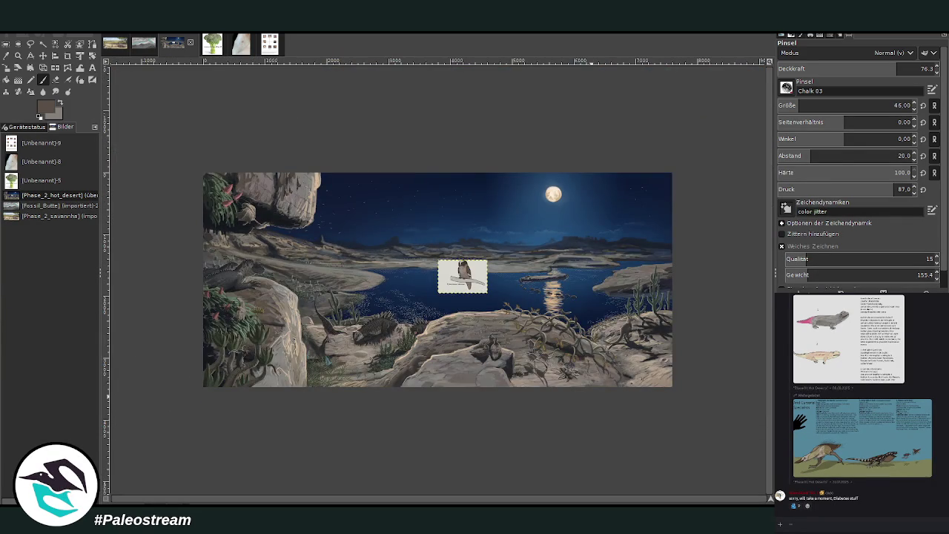
{"action": "left_click", "coordinate": [18, 55]}
{"action": "left_click_drag", "start_coordinate": [371, 208], "coordinate": [619, 388]}
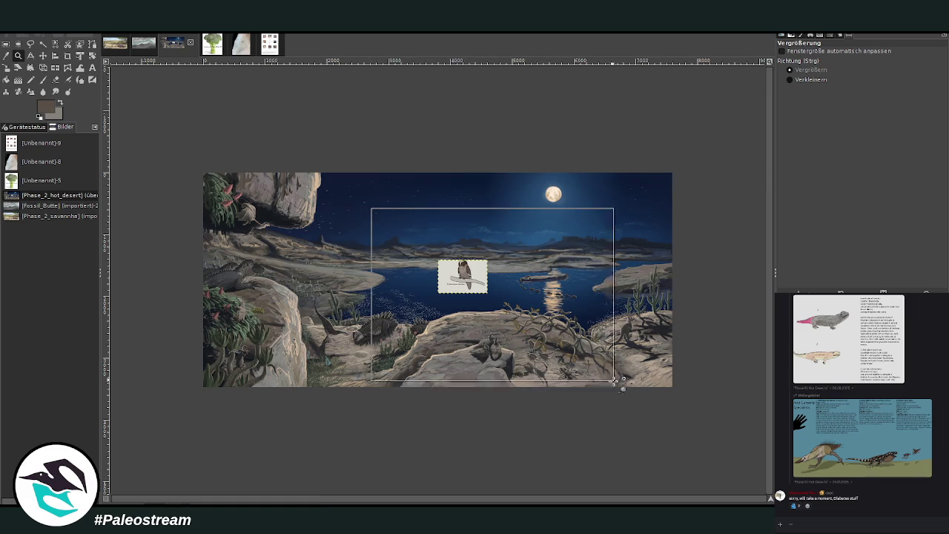
{"action": "left_click_drag", "start_coordinate": [417, 498], "coordinate": [454, 498]}
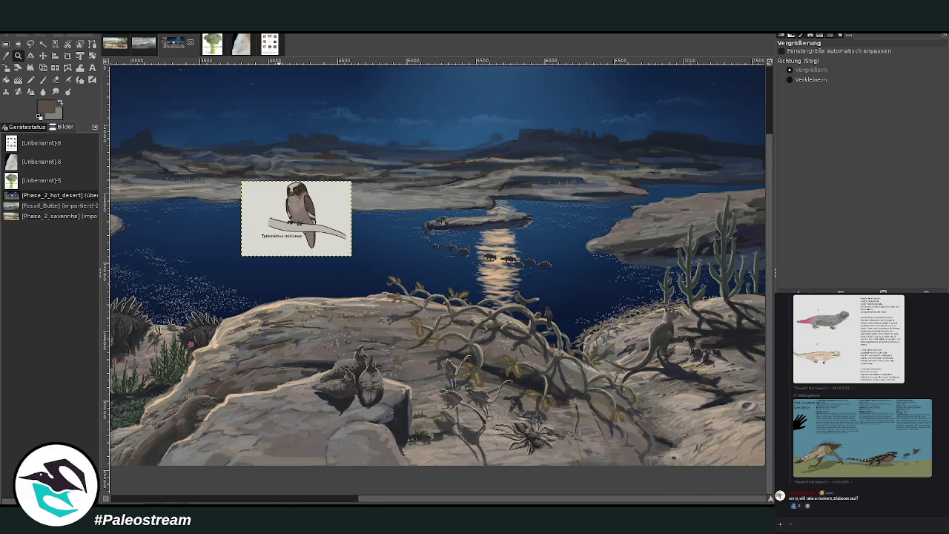
{"action": "scroll", "coordinate": [785, 457], "scroll_direction": "up", "scroll_amount": 2}
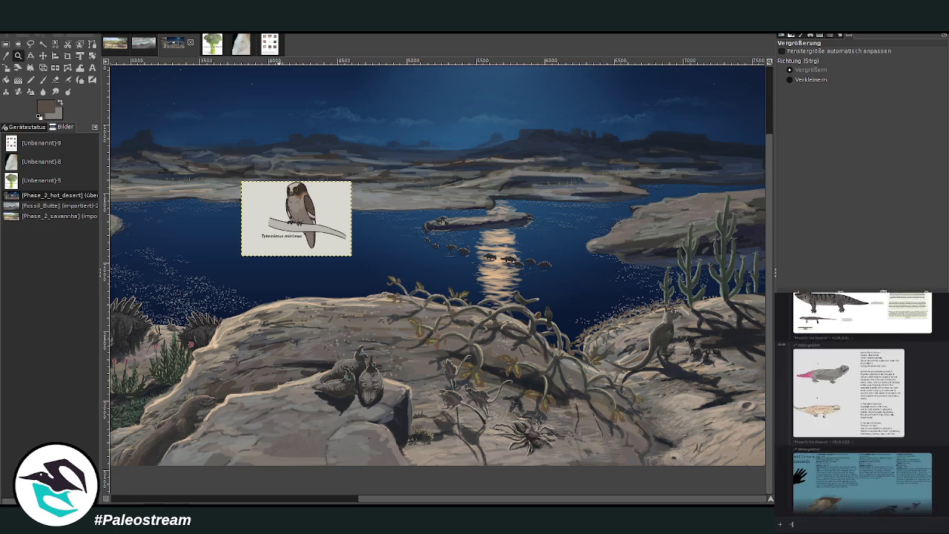
{"action": "scroll", "coordinate": [785, 457], "scroll_direction": "up", "scroll_amount": 2}
{"action": "scroll", "coordinate": [785, 457], "scroll_direction": "up", "scroll_amount": 2}
{"action": "scroll", "coordinate": [784, 457], "scroll_direction": "up", "scroll_amount": 2}
{"action": "scroll", "coordinate": [814, 430], "scroll_direction": "up", "scroll_amount": 2}
{"action": "scroll", "coordinate": [814, 429], "scroll_direction": "up", "scroll_amount": 2}
{"action": "scroll", "coordinate": [814, 429], "scroll_direction": "up", "scroll_amount": 2}
{"action": "scroll", "coordinate": [815, 429], "scroll_direction": "up", "scroll_amount": 2}
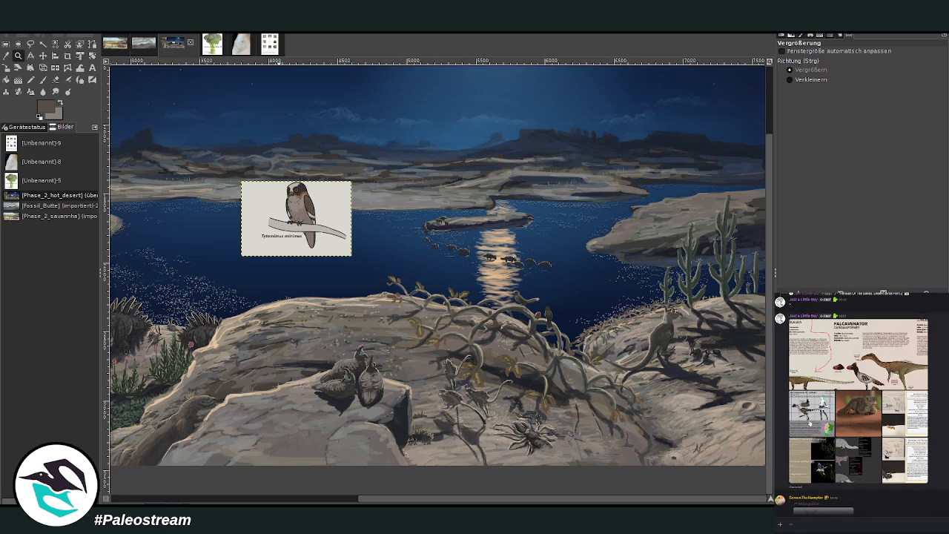
{"action": "scroll", "coordinate": [815, 429], "scroll_direction": "up", "scroll_amount": 2}
{"action": "scroll", "coordinate": [814, 429], "scroll_direction": "up", "scroll_amount": 2}
{"action": "scroll", "coordinate": [816, 437], "scroll_direction": "up", "scroll_amount": 2}
{"action": "scroll", "coordinate": [820, 453], "scroll_direction": "up", "scroll_amount": 2}
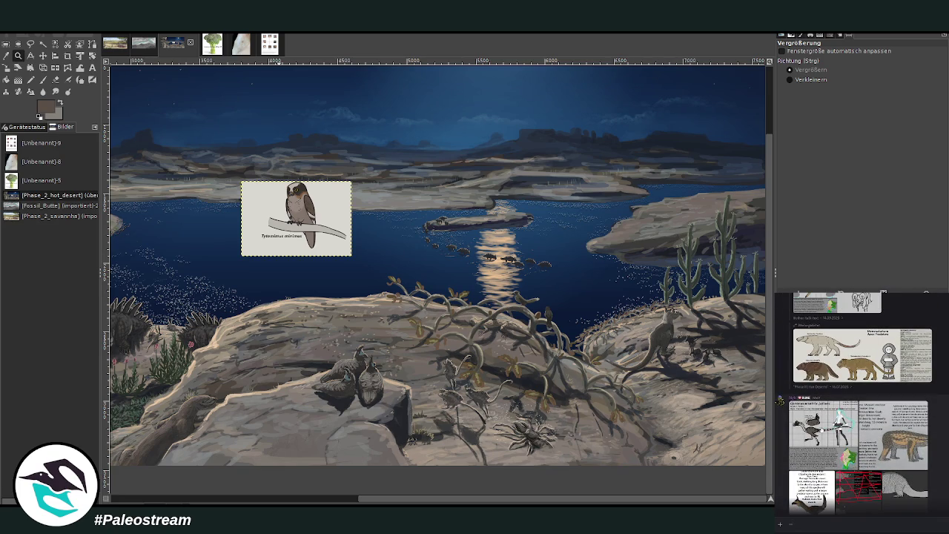
{"action": "scroll", "coordinate": [819, 445], "scroll_direction": "up", "scroll_amount": 2}
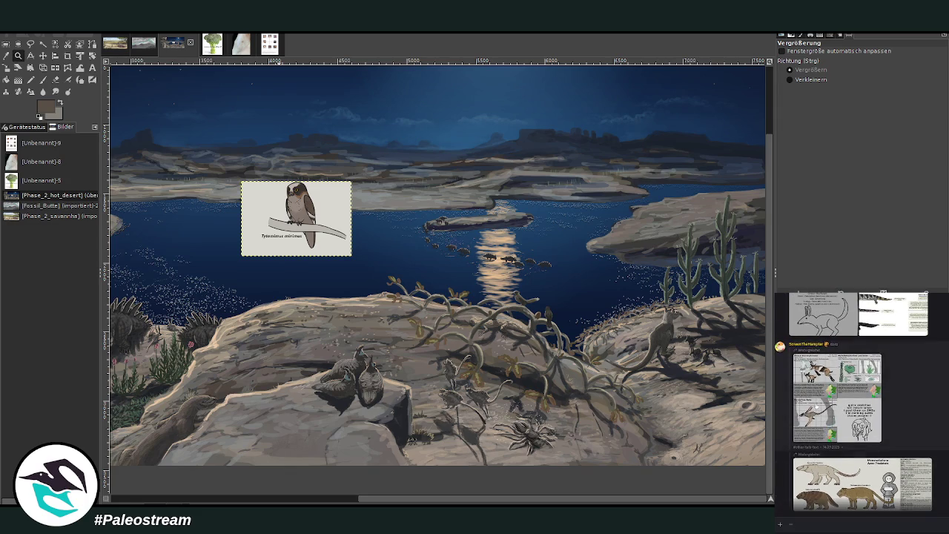
{"action": "scroll", "coordinate": [818, 474], "scroll_direction": "up", "scroll_amount": 2}
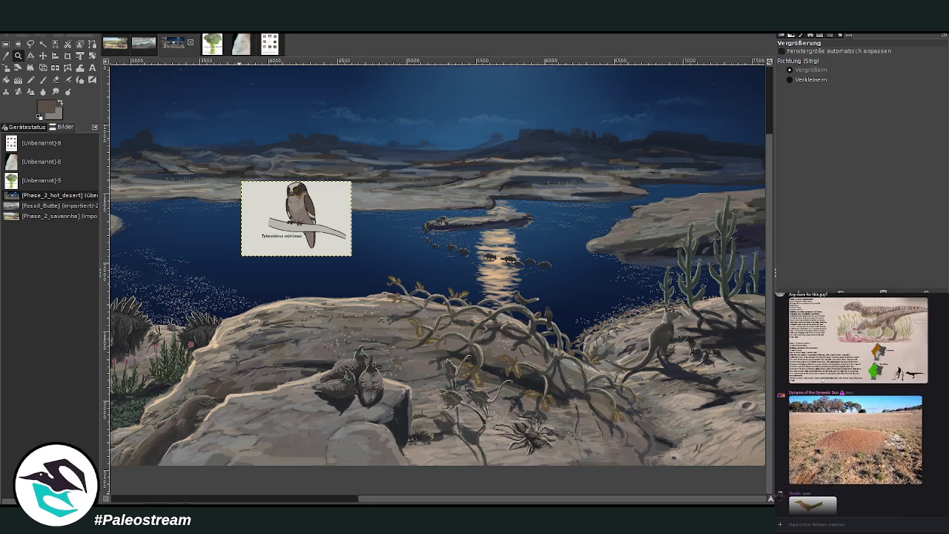
{"action": "scroll", "coordinate": [816, 471], "scroll_direction": "up", "scroll_amount": 2}
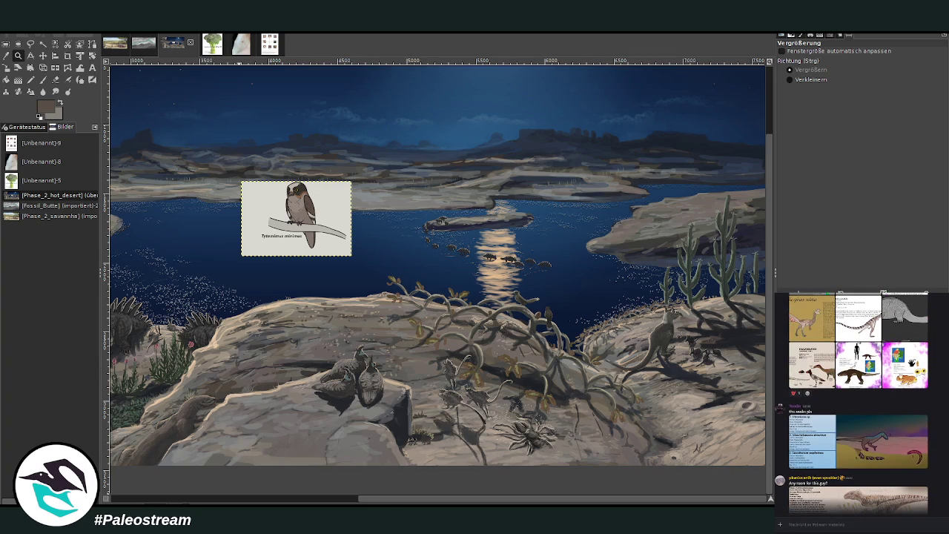
Paste the sandy Gyat frog reference card from chat into the desert painting
{"action": "left_click", "coordinate": [902, 379]}
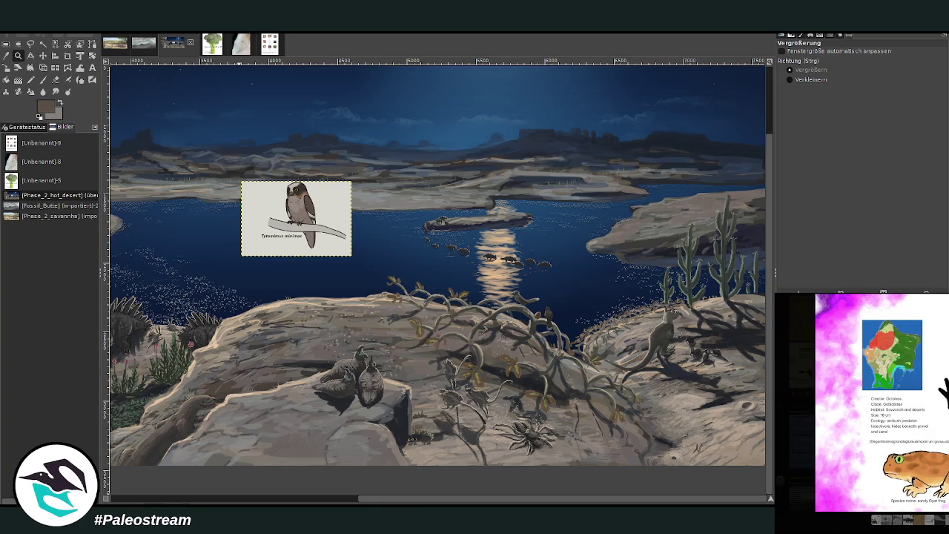
{"action": "key", "text": "Escape"}
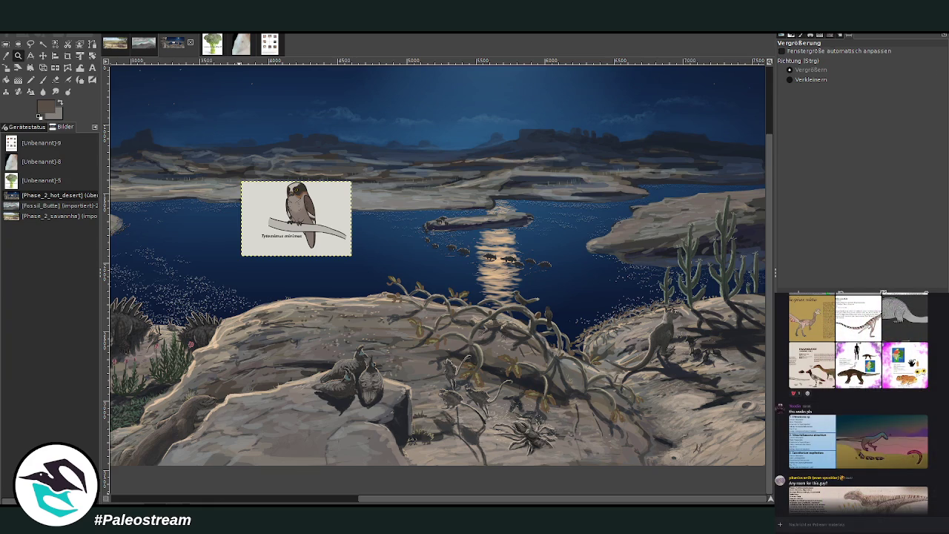
{"action": "key", "text": "shift+s"}
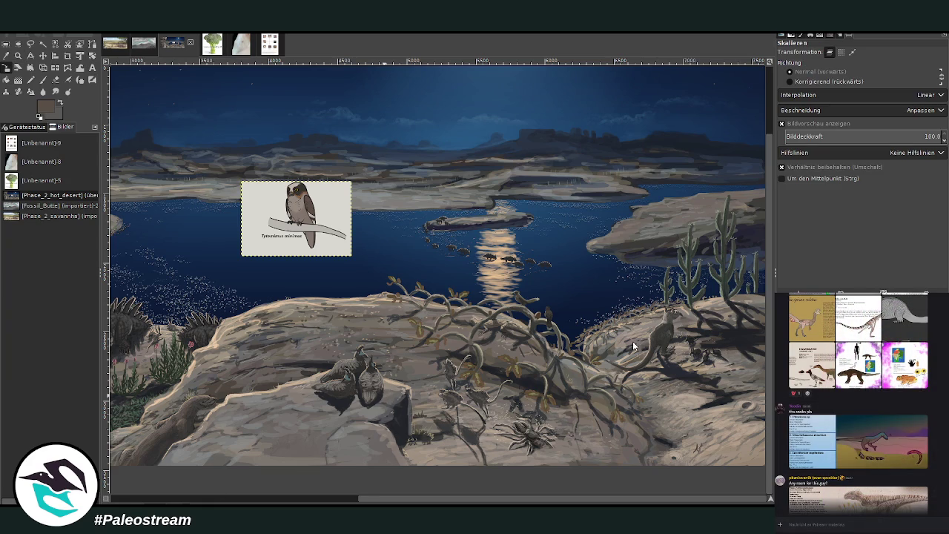
{"action": "key", "text": "ctrl+v"}
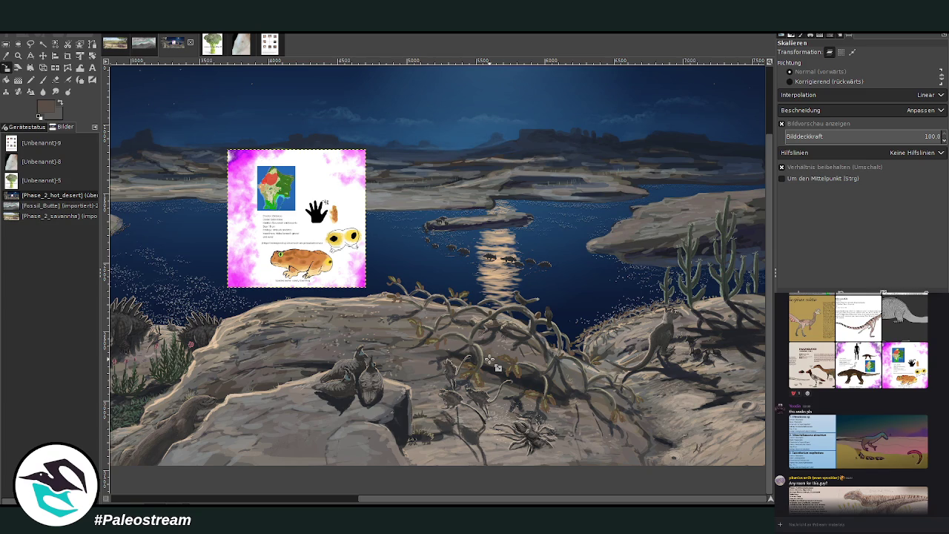
Zoom in on the pasted frog card until it fills the view
{"action": "key", "text": "z"}
{"action": "left_click_drag", "start_coordinate": [239, 166], "coordinate": [377, 311]}
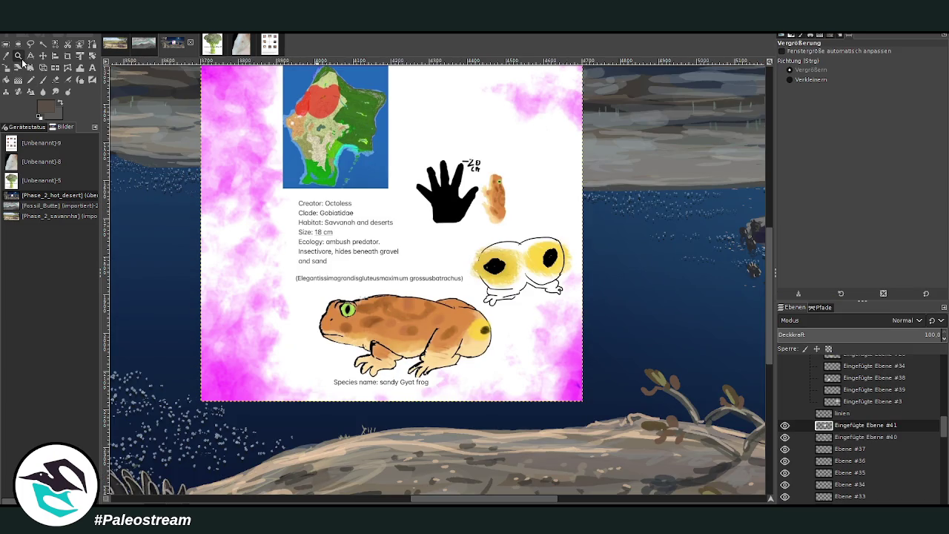
{"action": "left_click_drag", "start_coordinate": [215, 90], "coordinate": [604, 407]}
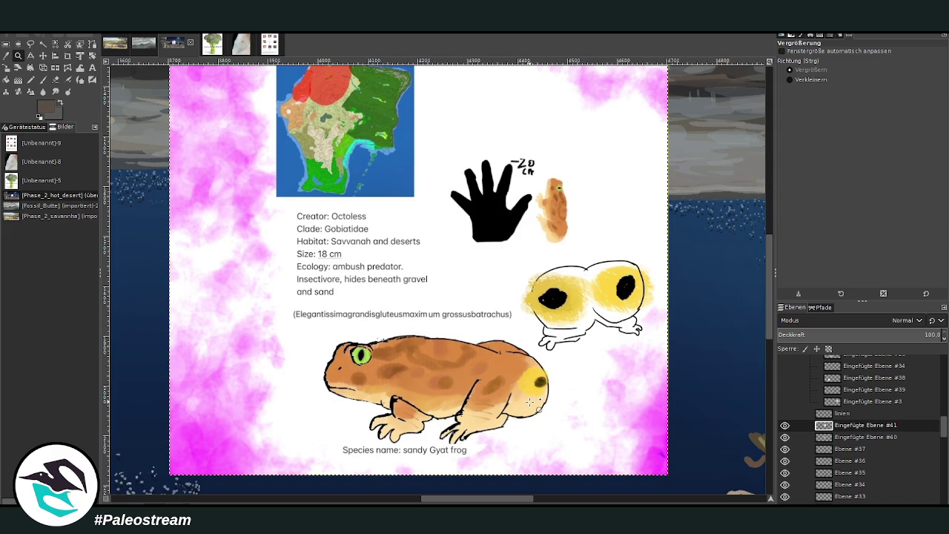
Move the frog species sheet slightly lower, then zoom in on the lower-left foreground
{"action": "key", "text": "minus"}
{"action": "key", "text": "minus"}
{"action": "key", "text": "minus"}
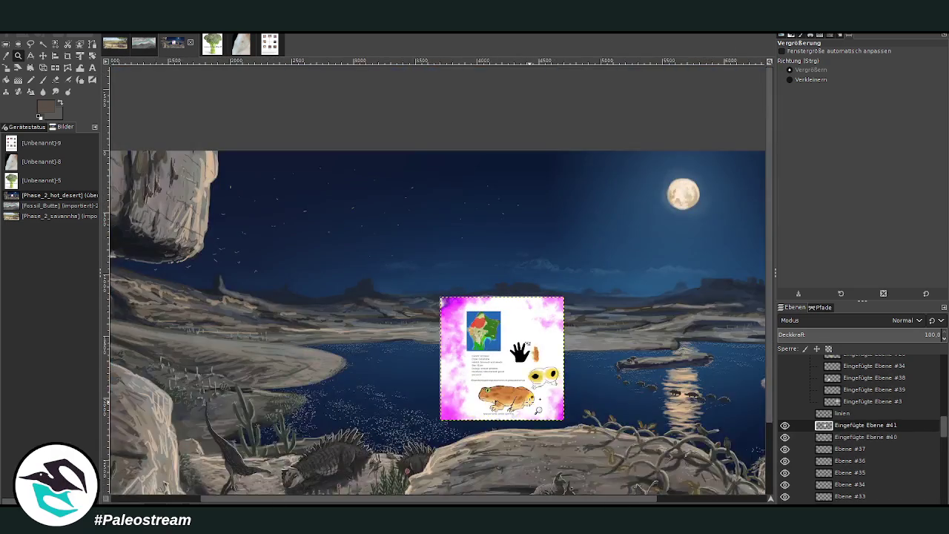
{"action": "key", "text": "minus"}
{"action": "scroll", "coordinate": [491, 487], "scroll_direction": "right", "scroll_amount": 2}
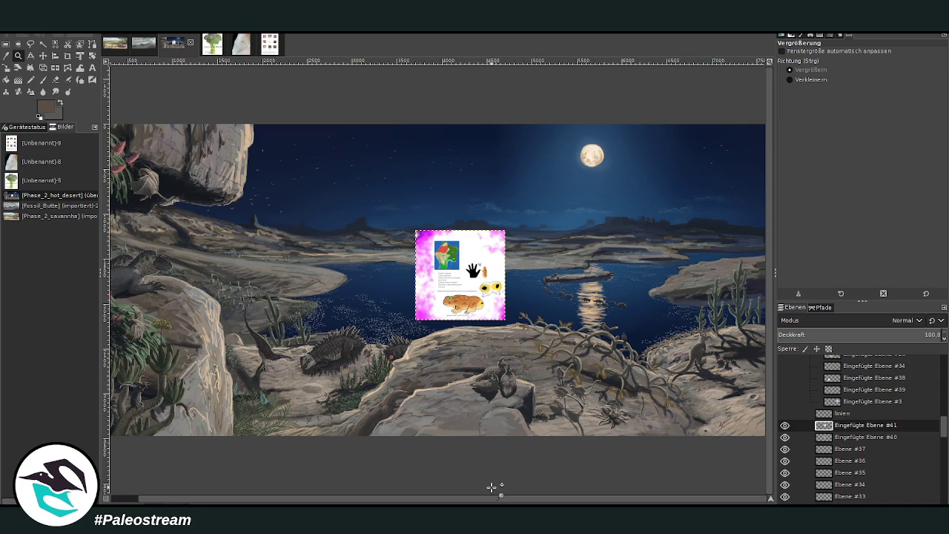
{"action": "left_click", "coordinate": [42, 55]}
{"action": "left_click_drag", "start_coordinate": [446, 294], "coordinate": [449, 339]}
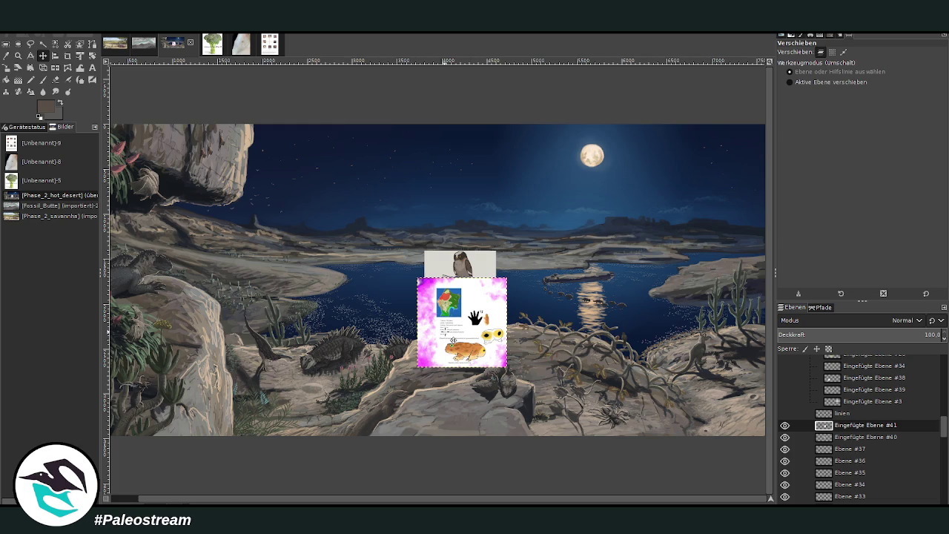
{"action": "left_click", "coordinate": [18, 56]}
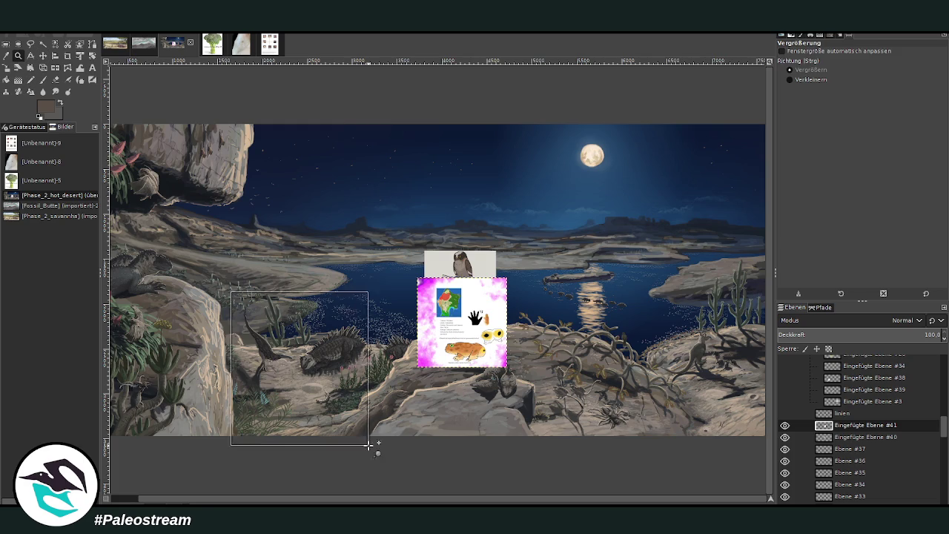
{"action": "left_click_drag", "start_coordinate": [230, 290], "coordinate": [374, 450]}
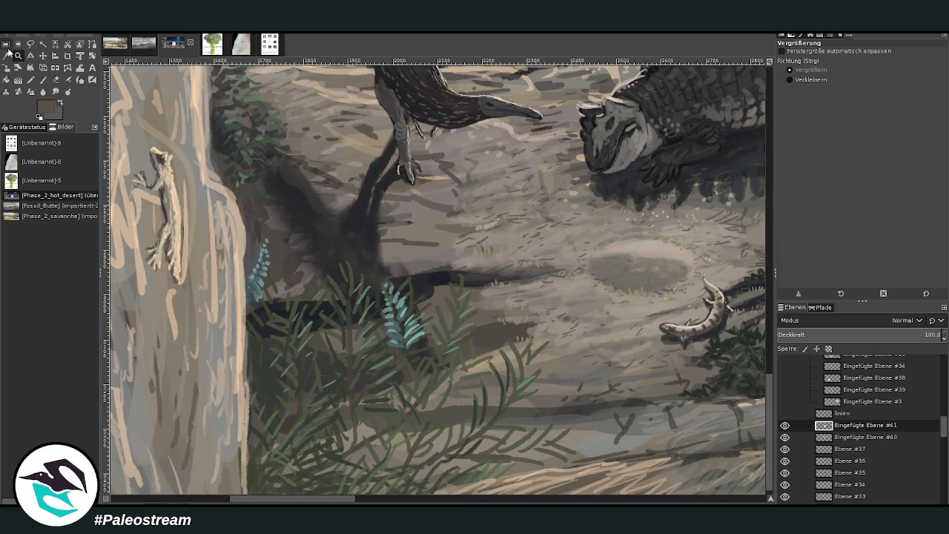
Sample grey-green fern colours and set a size-25 brush on layer Ebene #37
{"action": "left_click", "coordinate": [6, 56]}
{"action": "left_click", "coordinate": [397, 343]}
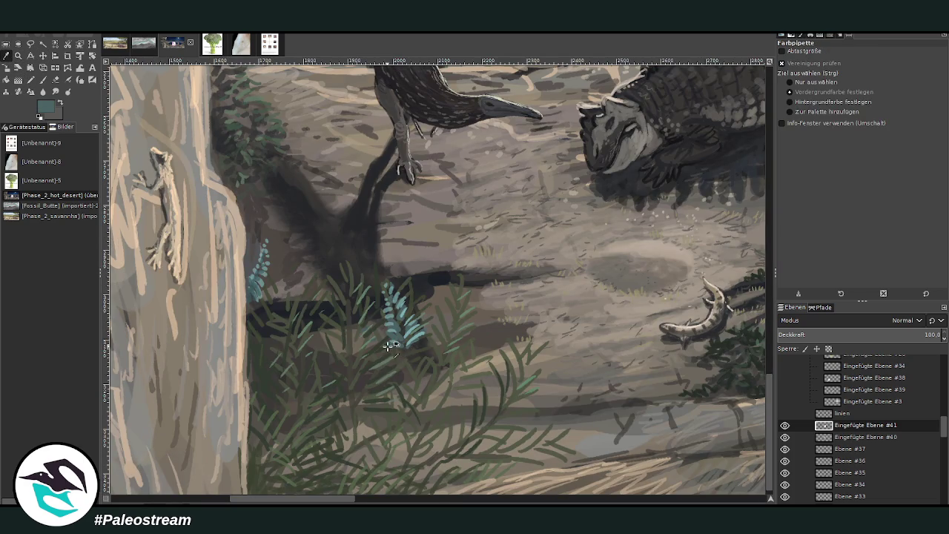
{"action": "left_click", "coordinate": [42, 79]}
{"action": "left_click", "coordinate": [755, 250], "text": "ctrl"}
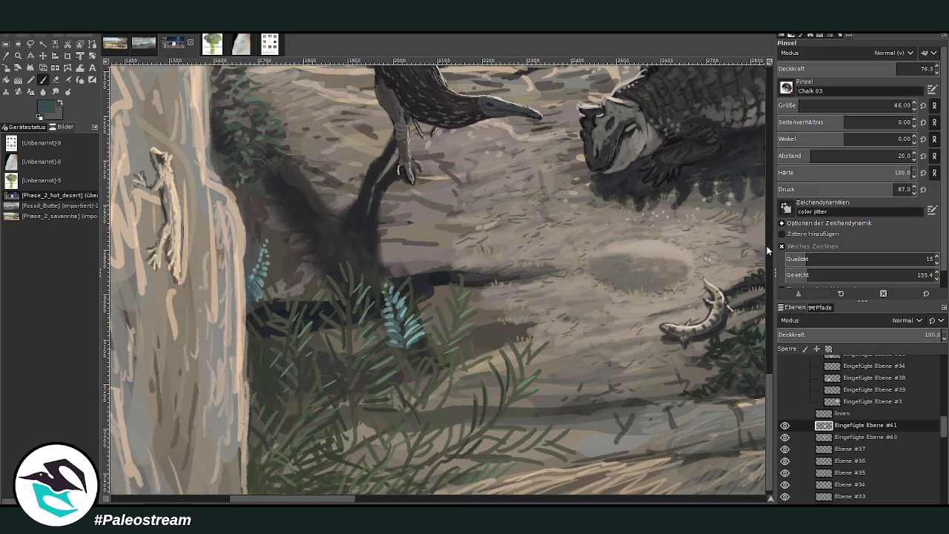
{"action": "left_click", "coordinate": [847, 448]}
{"action": "left_click", "coordinate": [783, 104]}
{"action": "type", "text": "25"}
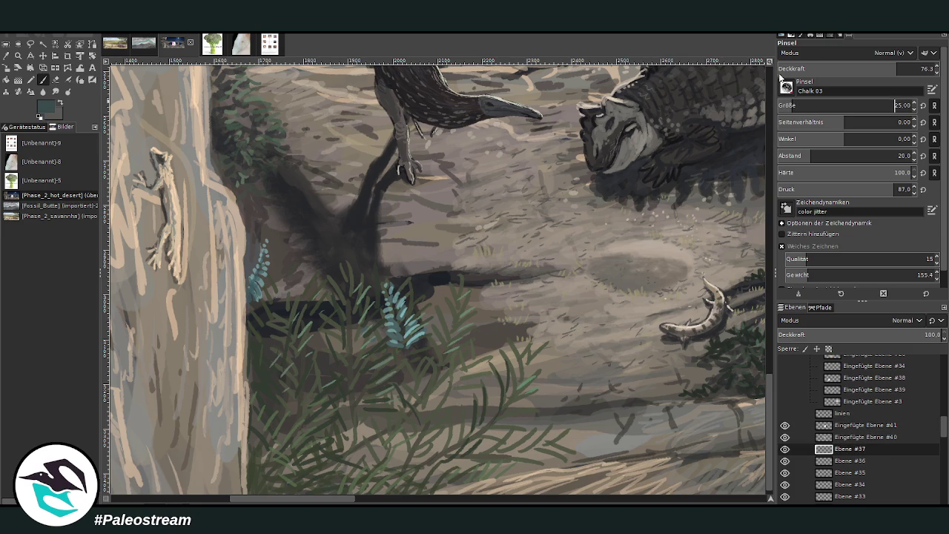
Paint darker tips and teal leaf strokes on the small lower-left ferns
{"action": "left_click_drag", "start_coordinate": [412, 360], "coordinate": [417, 335]}
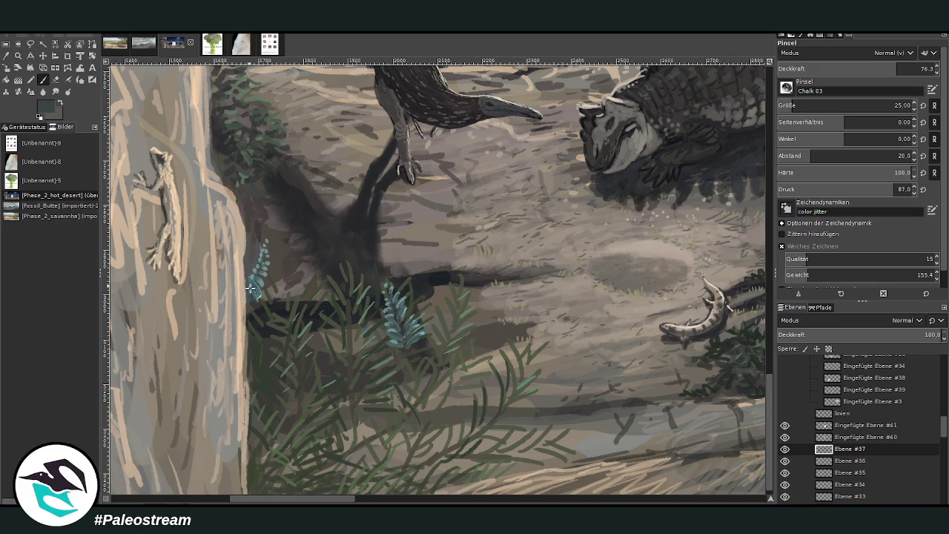
{"action": "mouse_move", "coordinate": [252, 280]}
{"action": "left_mouse_down"}
{"action": "mouse_move", "coordinate": [260, 261]}
{"action": "mouse_move", "coordinate": [268, 278]}
{"action": "mouse_move", "coordinate": [265, 252]}
{"action": "left_mouse_up"}
{"action": "scroll", "coordinate": [386, 299], "scroll_direction": "down", "scroll_amount": 2}
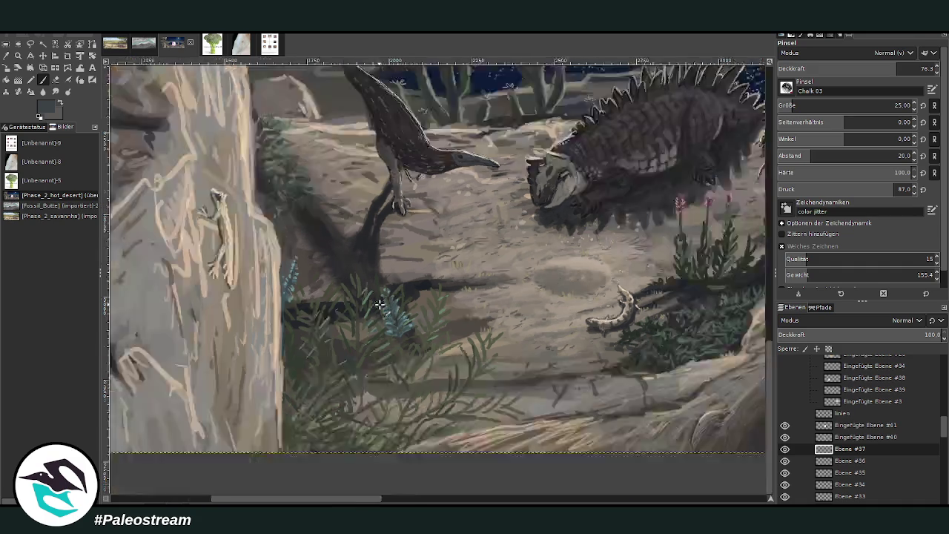
{"action": "scroll", "coordinate": [380, 304], "scroll_direction": "down", "scroll_amount": 2}
{"action": "scroll", "coordinate": [379, 304], "scroll_direction": "down", "scroll_amount": 1}
Zoom in on the frog species card and shift it right and down
{"action": "key", "text": "z"}
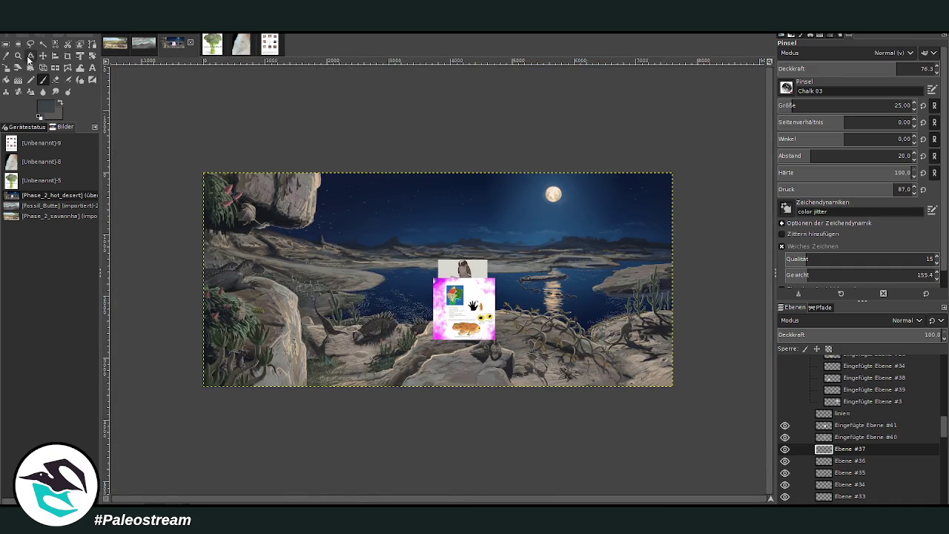
{"action": "left_click_drag", "start_coordinate": [370, 230], "coordinate": [546, 413]}
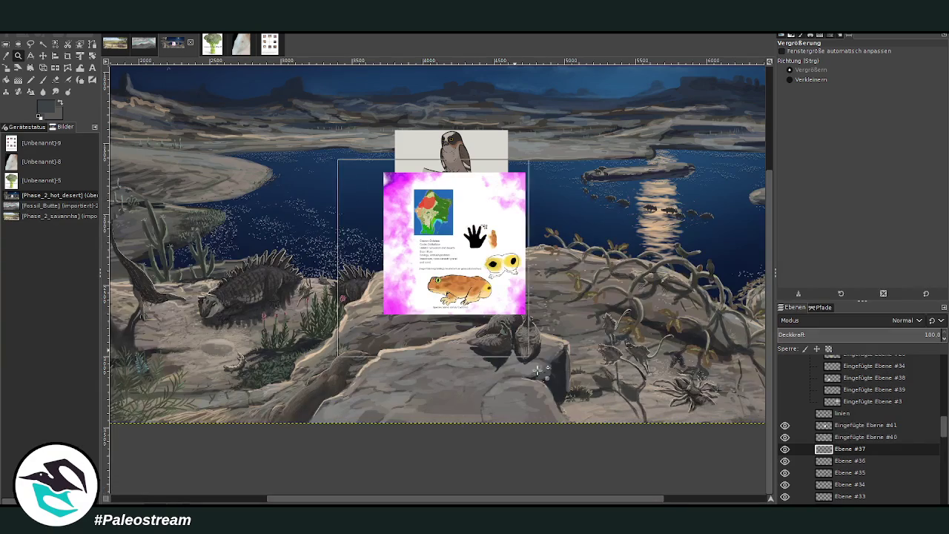
{"action": "left_click_drag", "start_coordinate": [344, 187], "coordinate": [586, 452]}
{"action": "key", "text": "m"}
{"action": "left_click_drag", "start_coordinate": [407, 208], "coordinate": [504, 235]}
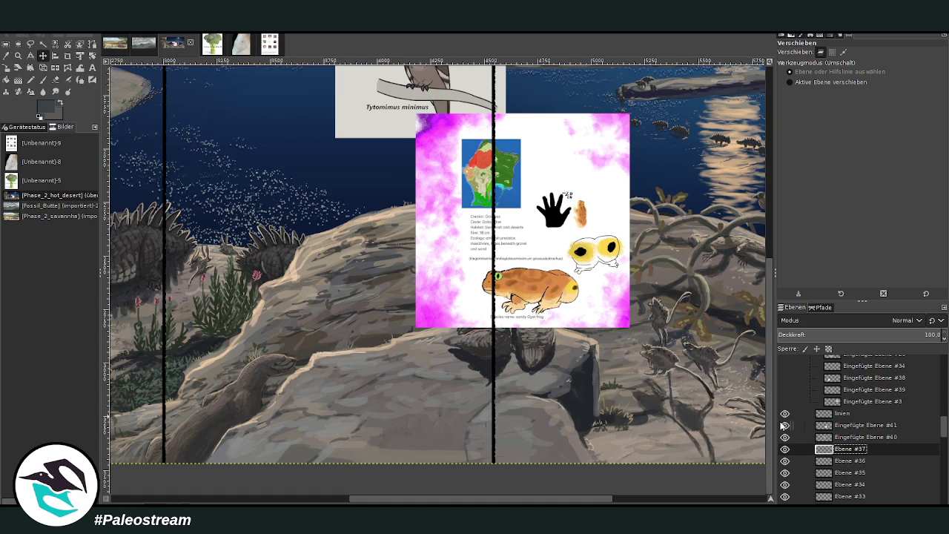
Zoom onto the rock below the card, sample a plant colour, and set brush size 38, opacity 81.7
{"action": "key", "text": "z"}
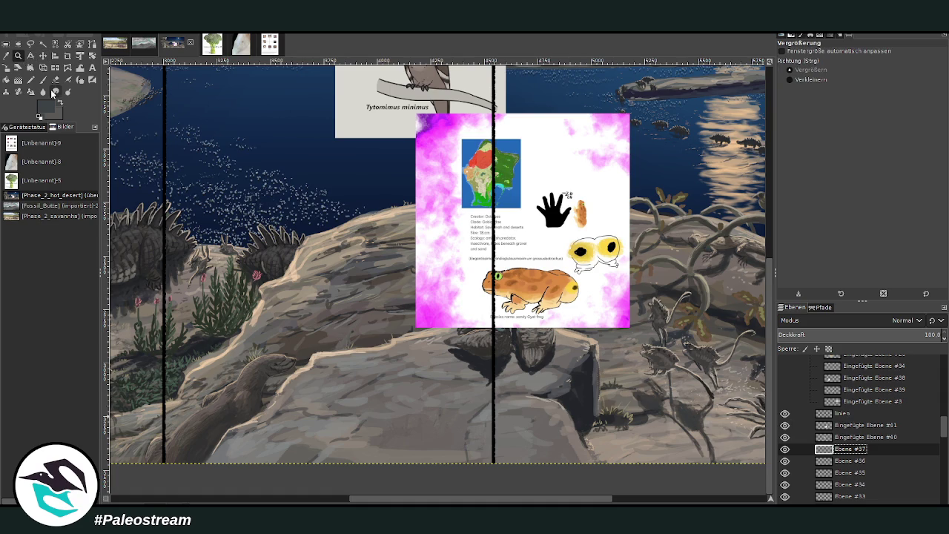
{"action": "mouse_move", "coordinate": [367, 499]}
{"action": "left_mouse_down"}
{"action": "mouse_move", "coordinate": [463, 499]}
{"action": "mouse_move", "coordinate": [350, 491]}
{"action": "mouse_move", "coordinate": [374, 491]}
{"action": "left_mouse_up"}
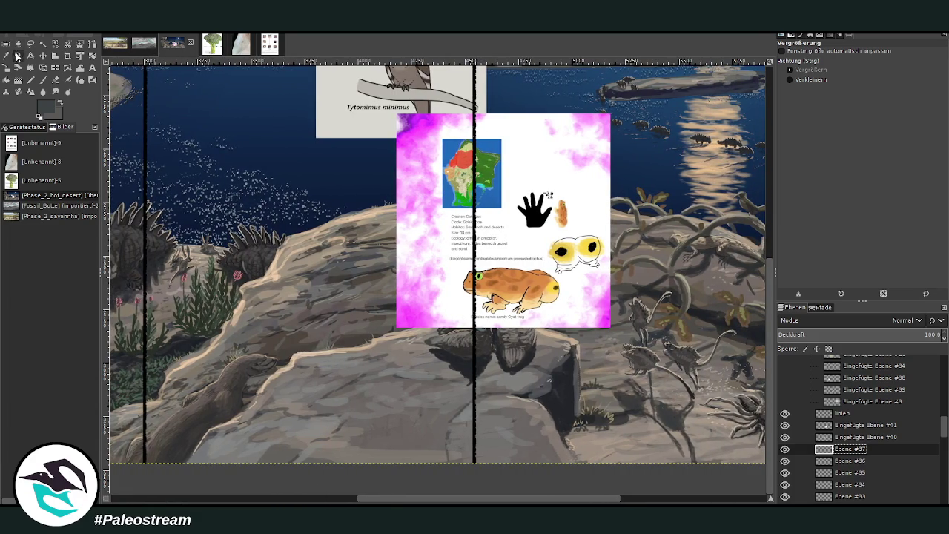
{"action": "left_click_drag", "start_coordinate": [291, 183], "coordinate": [564, 482]}
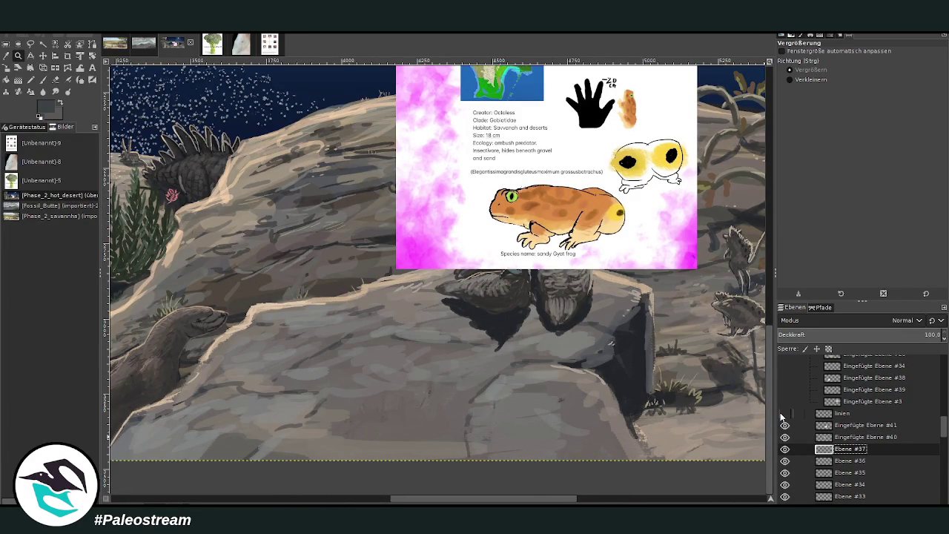
{"action": "left_click_drag", "start_coordinate": [388, 138], "coordinate": [642, 492]}
{"action": "key", "text": "o"}
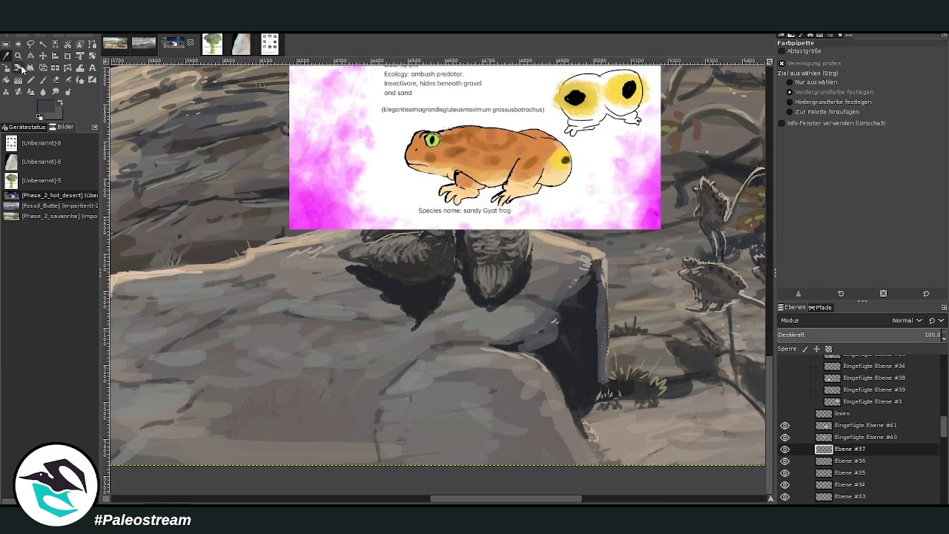
{"action": "left_click", "coordinate": [744, 261]}
{"action": "left_click", "coordinate": [853, 105]}
{"action": "left_click", "coordinate": [894, 69]}
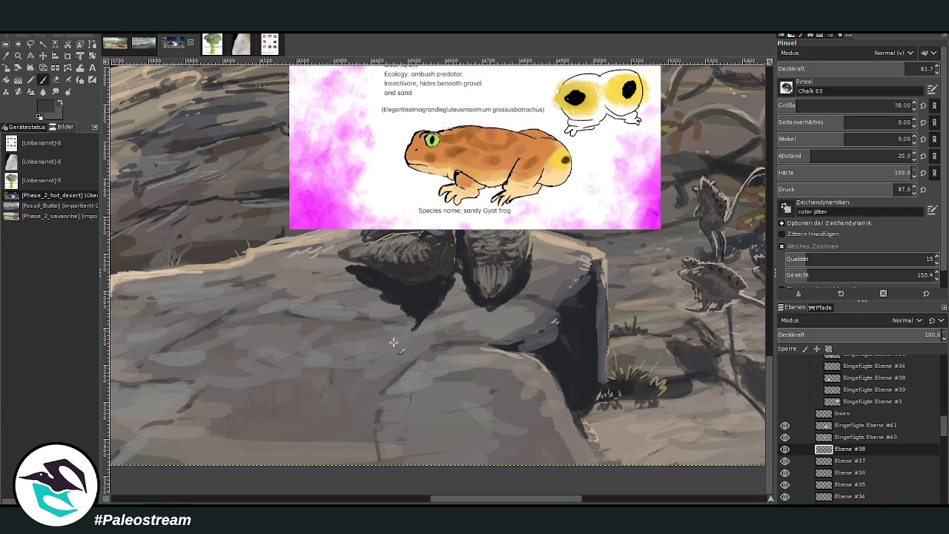
Sketch the outline of a small squatting frog on the grey rock
{"action": "scroll", "coordinate": [768, 437], "scroll_direction": "up", "scroll_amount": 2}
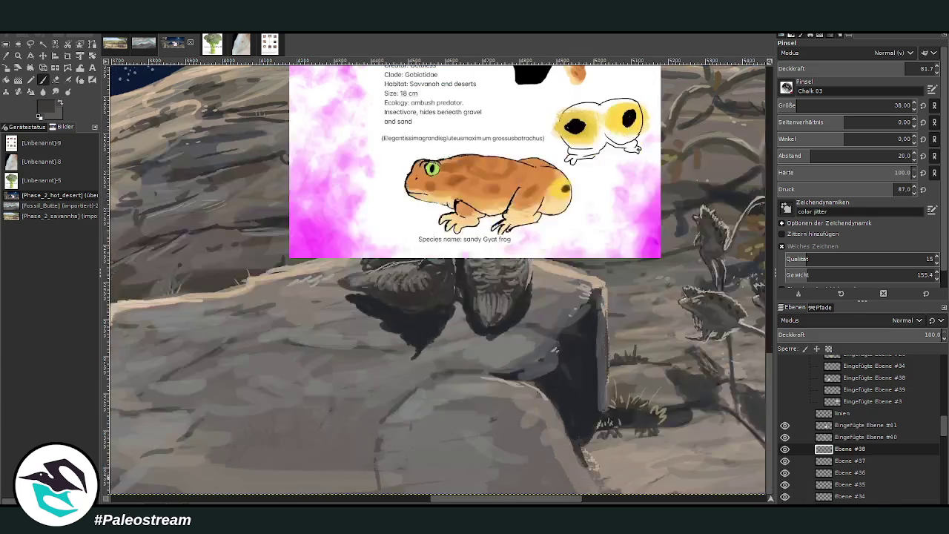
{"action": "scroll", "coordinate": [769, 437], "scroll_direction": "down", "scroll_amount": 5}
{"action": "scroll", "coordinate": [375, 334], "scroll_direction": "up", "scroll_amount": 3}
{"action": "scroll", "coordinate": [376, 334], "scroll_direction": "right", "scroll_amount": 2}
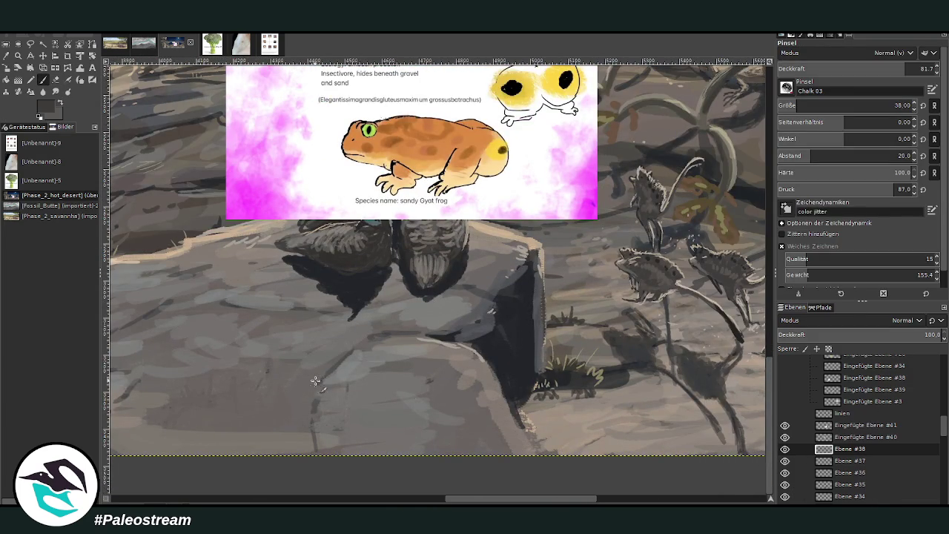
{"action": "mouse_move", "coordinate": [335, 390]}
{"action": "left_mouse_down"}
{"action": "mouse_move", "coordinate": [317, 409]}
{"action": "mouse_move", "coordinate": [356, 415]}
{"action": "left_mouse_up"}
{"action": "left_click_drag", "start_coordinate": [356, 406], "coordinate": [337, 445]}
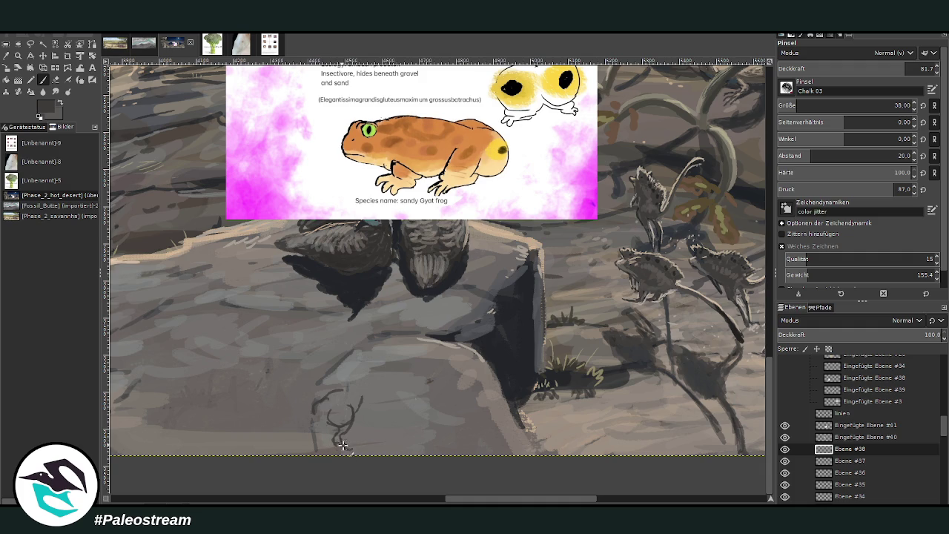
{"action": "left_click_drag", "start_coordinate": [343, 445], "coordinate": [349, 425]}
{"action": "left_click_drag", "start_coordinate": [367, 391], "coordinate": [361, 410]}
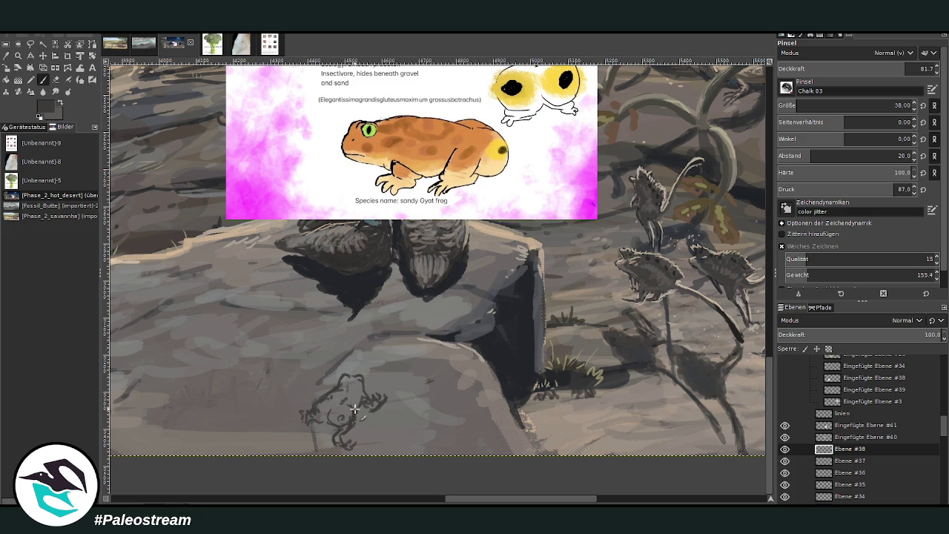
Sample a dark brown from the painting for the frog
{"action": "key", "text": "o"}
{"action": "left_click", "coordinate": [440, 146]}
{"action": "left_click_drag", "start_coordinate": [768, 223], "coordinate": [761, 240]}
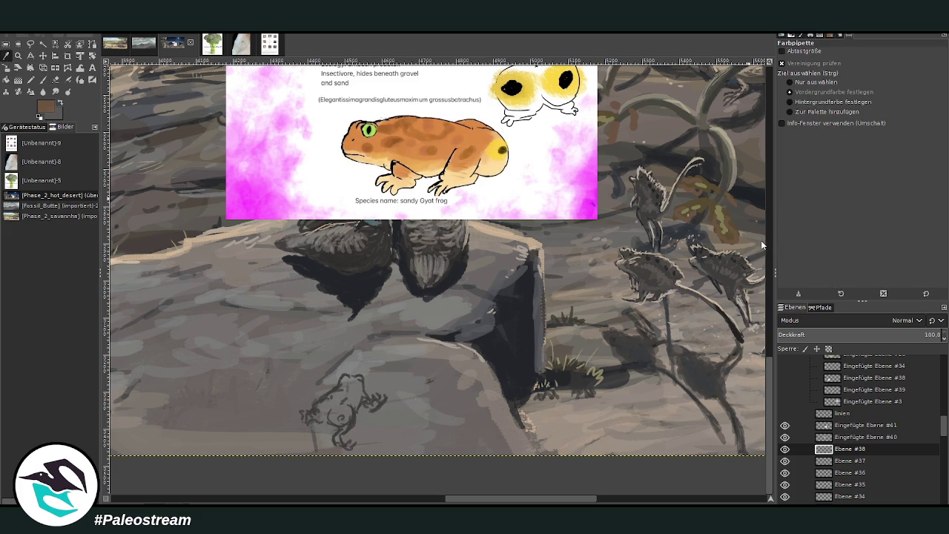
Block in the frog's body in dark brown with a size-61 brush at 85.8 opacity
{"action": "key", "text": "p"}
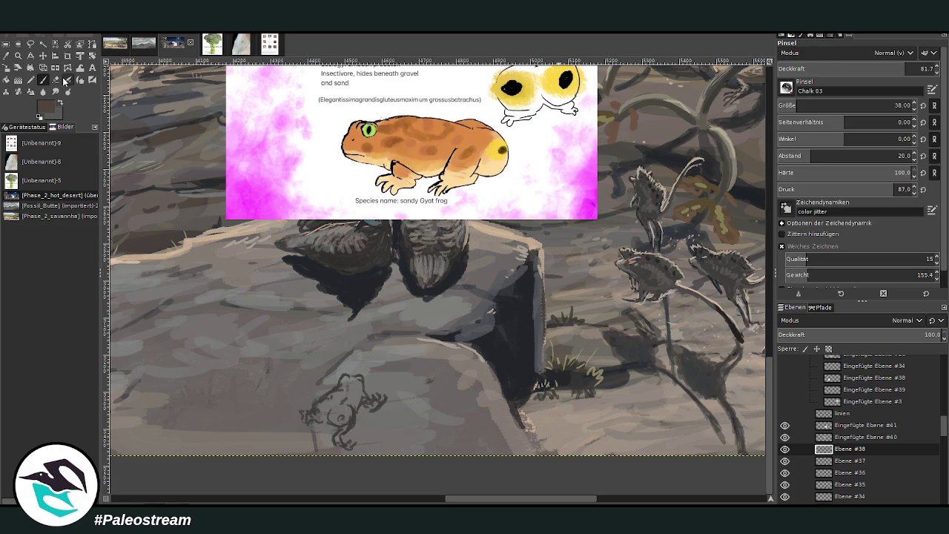
{"action": "left_click_drag", "start_coordinate": [804, 103], "coordinate": [853, 104]}
{"action": "left_click_drag", "start_coordinate": [853, 68], "coordinate": [721, 65]}
{"action": "mouse_move", "coordinate": [348, 412]}
{"action": "left_mouse_down"}
{"action": "mouse_move", "coordinate": [363, 396]}
{"action": "mouse_move", "coordinate": [354, 406]}
{"action": "mouse_move", "coordinate": [340, 392]}
{"action": "mouse_move", "coordinate": [351, 379]}
{"action": "mouse_move", "coordinate": [380, 412]}
{"action": "mouse_move", "coordinate": [349, 373]}
{"action": "mouse_move", "coordinate": [356, 385]}
{"action": "mouse_move", "coordinate": [343, 379]}
{"action": "mouse_move", "coordinate": [319, 423]}
{"action": "mouse_move", "coordinate": [333, 401]}
{"action": "mouse_move", "coordinate": [356, 423]}
{"action": "mouse_move", "coordinate": [339, 432]}
{"action": "mouse_move", "coordinate": [341, 445]}
{"action": "mouse_move", "coordinate": [328, 408]}
{"action": "mouse_move", "coordinate": [311, 423]}
{"action": "mouse_move", "coordinate": [302, 414]}
{"action": "left_mouse_up"}
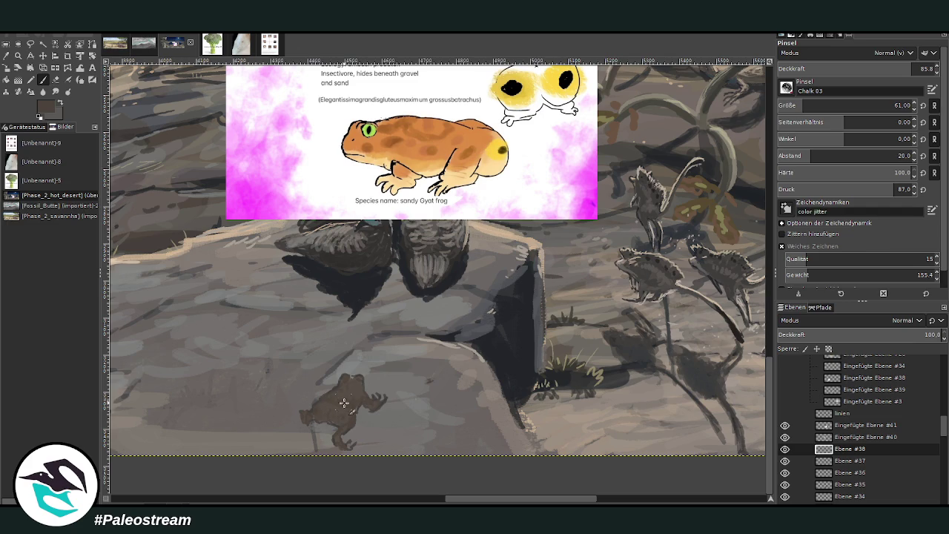
{"action": "left_click_drag", "start_coordinate": [362, 402], "coordinate": [364, 384]}
{"action": "left_click_drag", "start_coordinate": [307, 414], "coordinate": [310, 430]}
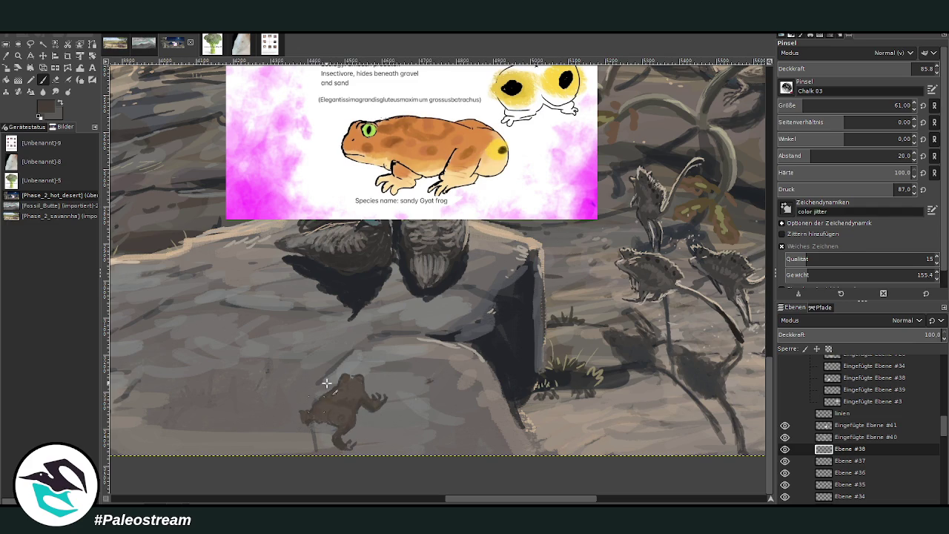
Add lighter brown and grey patches on the frog, dropping opacity to 43.8
{"action": "left_click", "coordinate": [750, 241], "text": "ctrl"}
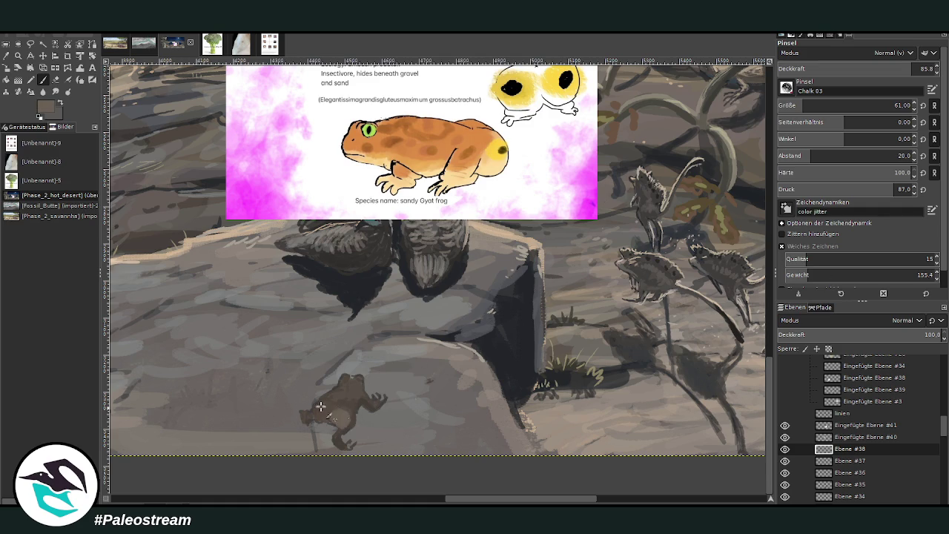
{"action": "left_click_drag", "start_coordinate": [327, 409], "coordinate": [335, 418]}
{"action": "left_click", "coordinate": [478, 290], "text": "ctrl"}
{"action": "left_click_drag", "start_coordinate": [344, 413], "coordinate": [343, 417]}
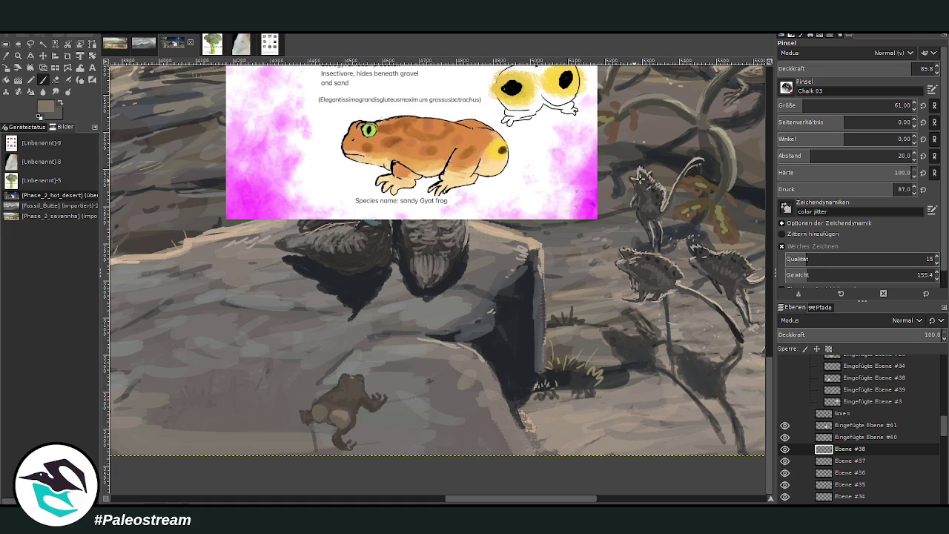
{"action": "left_click", "coordinate": [845, 68]}
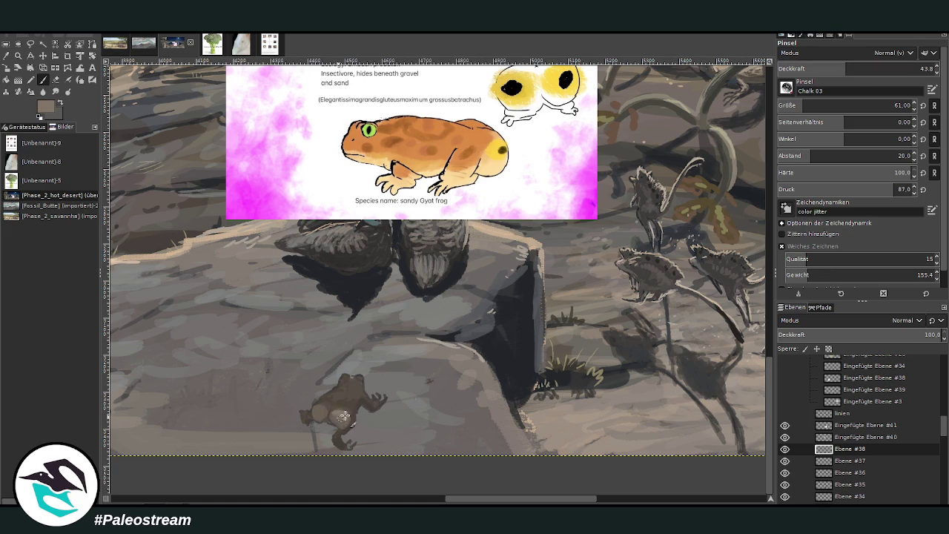
{"action": "mouse_move", "coordinate": [344, 416]}
{"action": "left_mouse_down"}
{"action": "mouse_move", "coordinate": [325, 405]}
{"action": "mouse_move", "coordinate": [316, 416]}
{"action": "left_mouse_up"}
Paint the frog's eyes and spots in near-black, then sample a light tan
{"action": "key", "text": "d"}
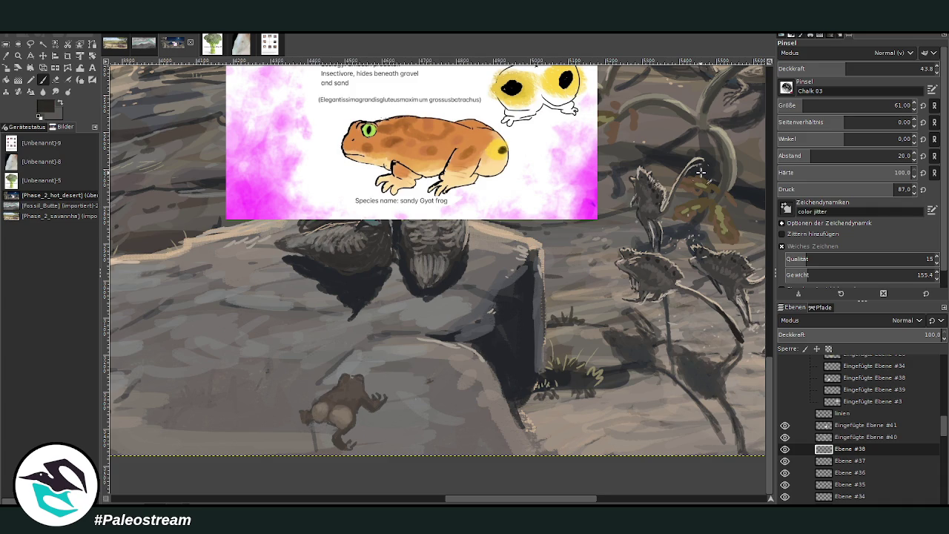
{"action": "mouse_move", "coordinate": [346, 416]}
{"action": "left_mouse_down"}
{"action": "mouse_move", "coordinate": [318, 411]}
{"action": "mouse_move", "coordinate": [337, 424]}
{"action": "left_mouse_up"}
{"action": "left_click", "coordinate": [6, 56]}
{"action": "left_click", "coordinate": [502, 230]}
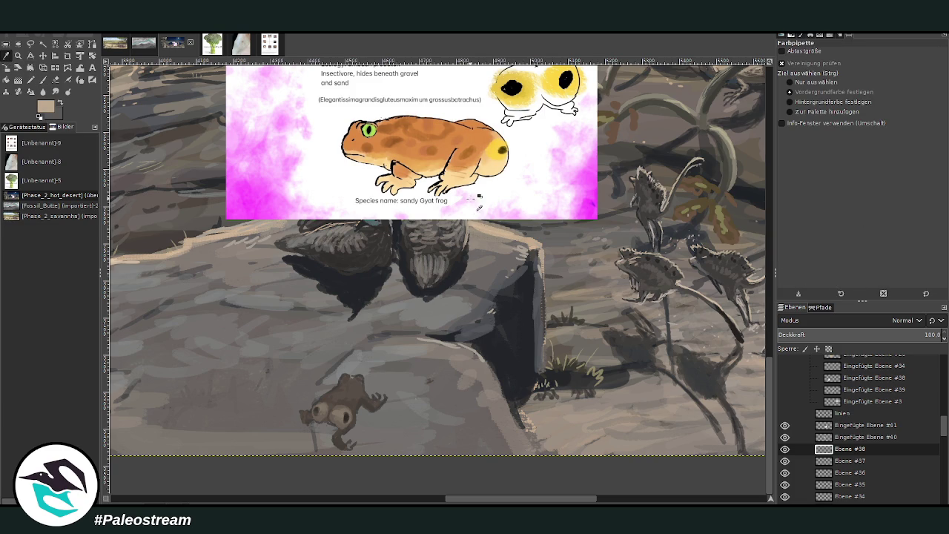
{"action": "left_click", "coordinate": [43, 80]}
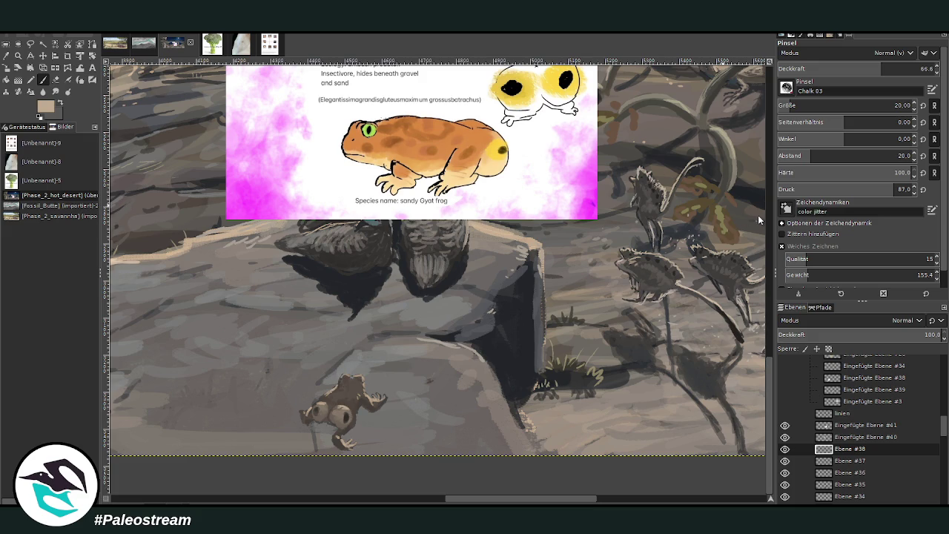
Lighten the frog's body at about 47 opacity, then deepen its shadow on Ebene #37 with size 82
{"action": "left_click_drag", "start_coordinate": [881, 68], "coordinate": [851, 69]}
{"action": "mouse_move", "coordinate": [341, 405]}
{"action": "left_mouse_down"}
{"action": "mouse_move", "coordinate": [356, 394]}
{"action": "mouse_move", "coordinate": [328, 406]}
{"action": "mouse_move", "coordinate": [353, 407]}
{"action": "left_mouse_up"}
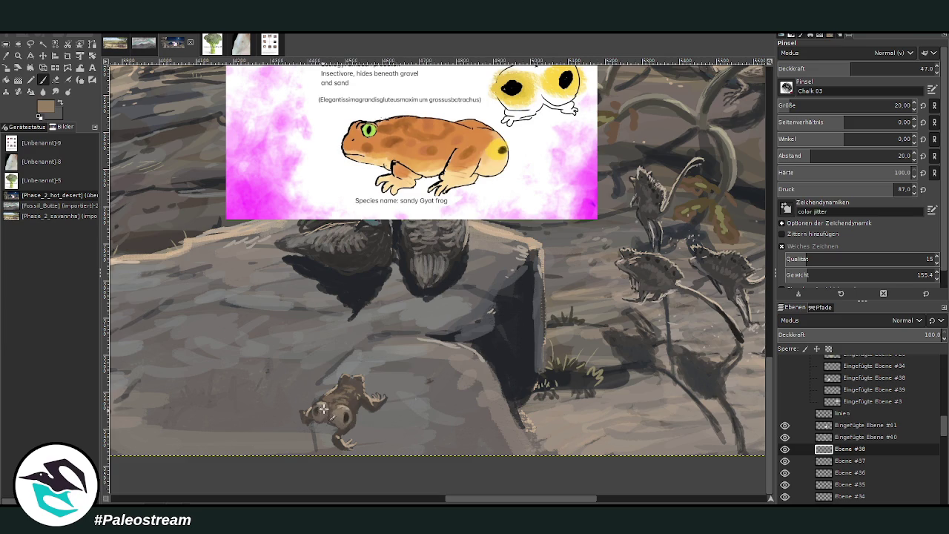
{"action": "left_click", "coordinate": [6, 56]}
{"action": "left_click", "coordinate": [493, 343]}
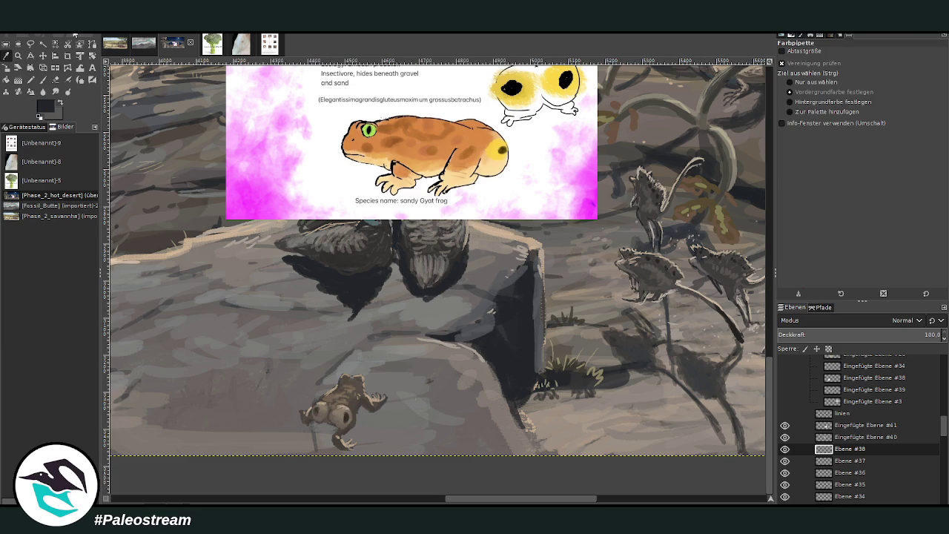
{"action": "key", "text": "p"}
{"action": "left_click", "coordinate": [818, 105]}
{"action": "left_click", "coordinate": [850, 461]}
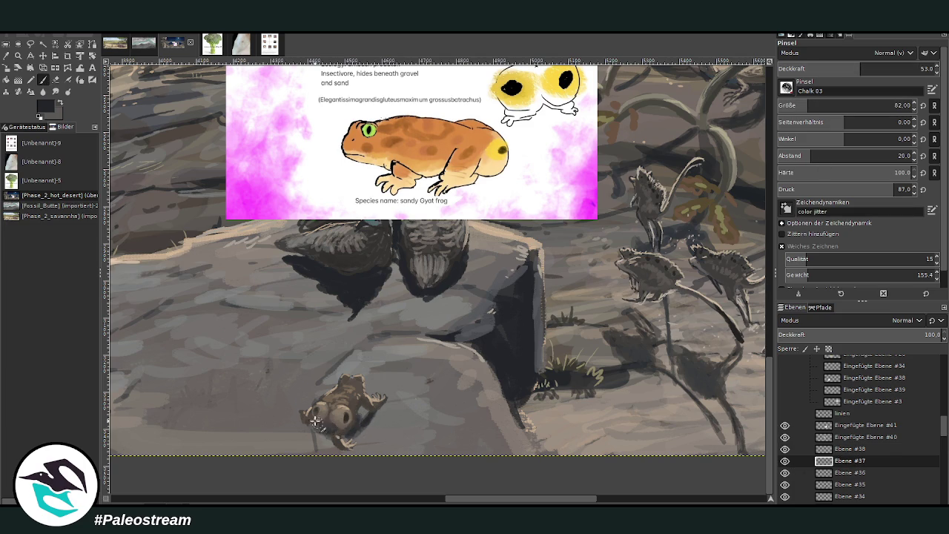
{"action": "mouse_move", "coordinate": [346, 443]}
{"action": "left_mouse_down"}
{"action": "mouse_move", "coordinate": [315, 432]}
{"action": "mouse_move", "coordinate": [318, 445]}
{"action": "mouse_move", "coordinate": [333, 431]}
{"action": "mouse_move", "coordinate": [326, 439]}
{"action": "mouse_move", "coordinate": [351, 454]}
{"action": "left_mouse_up"}
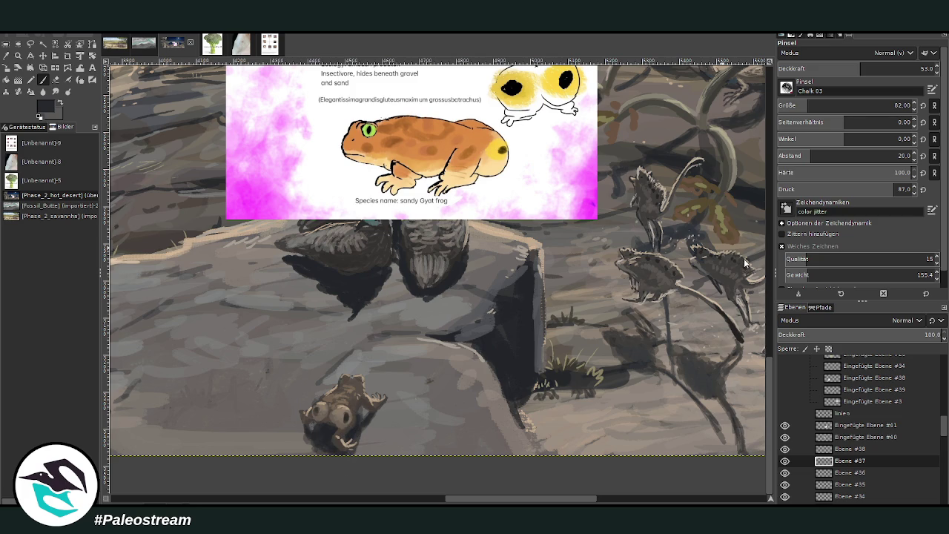
{"action": "mouse_move", "coordinate": [326, 445]}
{"action": "left_mouse_down"}
{"action": "mouse_move", "coordinate": [318, 439]}
{"action": "mouse_move", "coordinate": [345, 436]}
{"action": "left_mouse_up"}
Add faint light-grey grass blades beside the rock's grass tuft at 21.5 opacity
{"action": "key", "text": "o"}
{"action": "left_click", "coordinate": [620, 388]}
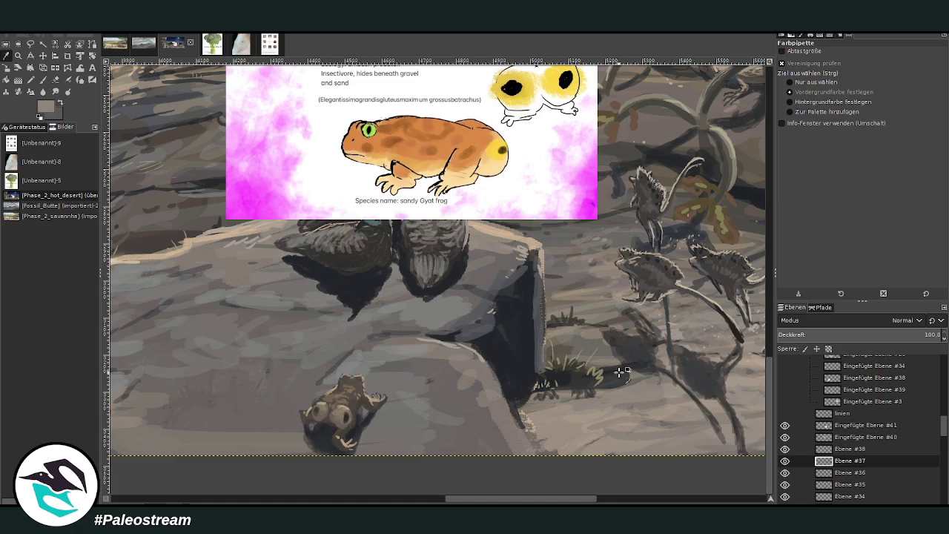
{"action": "left_click", "coordinate": [44, 82]}
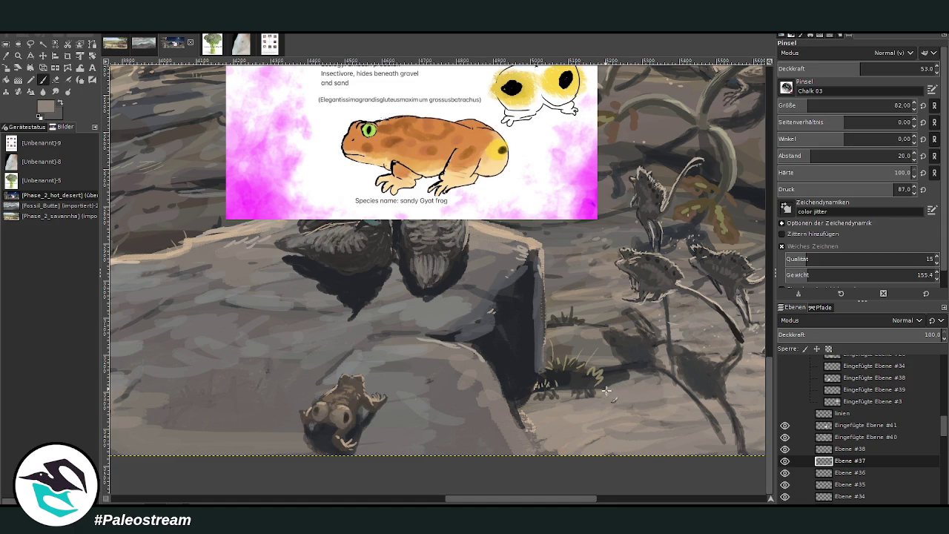
{"action": "left_click", "coordinate": [807, 68]}
{"action": "left_click_drag", "start_coordinate": [636, 380], "coordinate": [597, 370]}
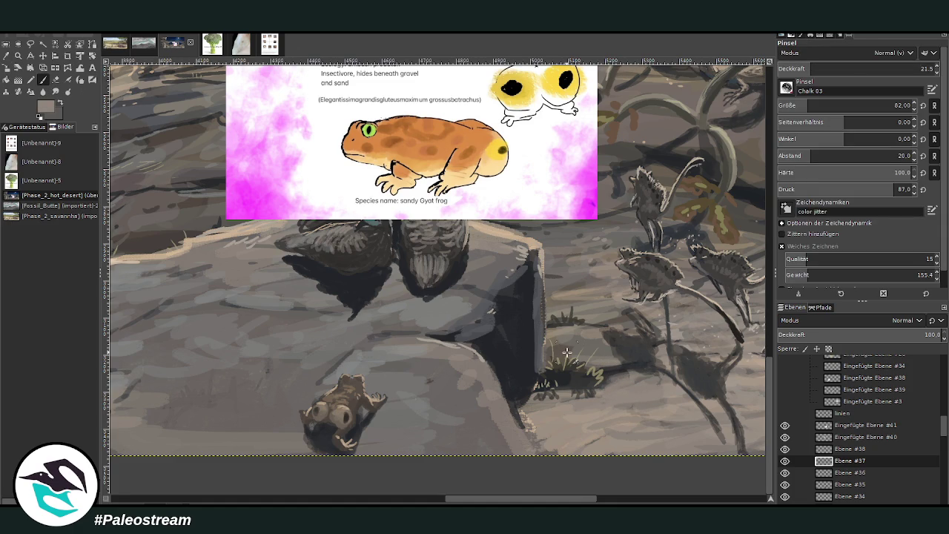
{"action": "scroll", "coordinate": [566, 352], "scroll_direction": "down", "scroll_amount": 2}
{"action": "scroll", "coordinate": [566, 352], "scroll_direction": "down", "scroll_amount": 2}
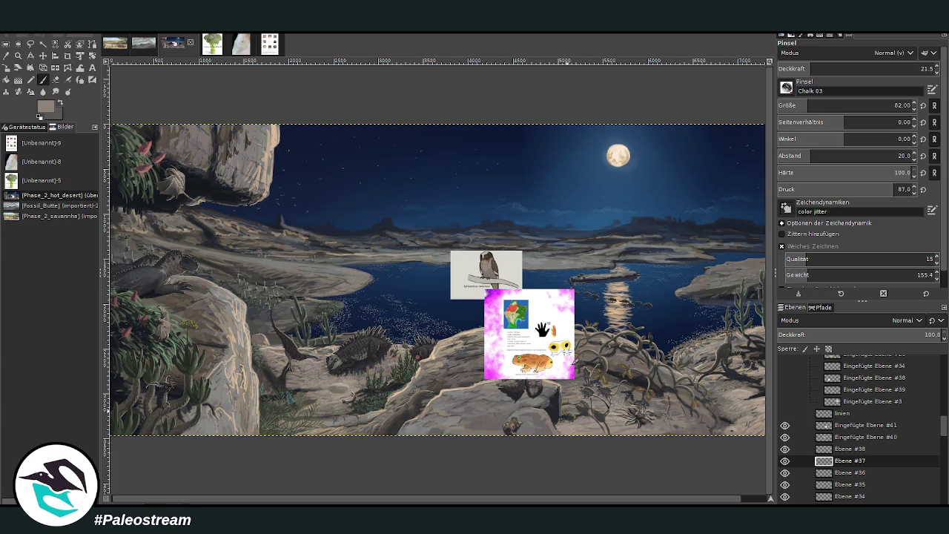
Hide the frog reference sheet by moving its layer into the group, then reselect Ebene #38
{"action": "left_click", "coordinate": [18, 56]}
{"action": "left_click_drag", "start_coordinate": [413, 227], "coordinate": [583, 411]}
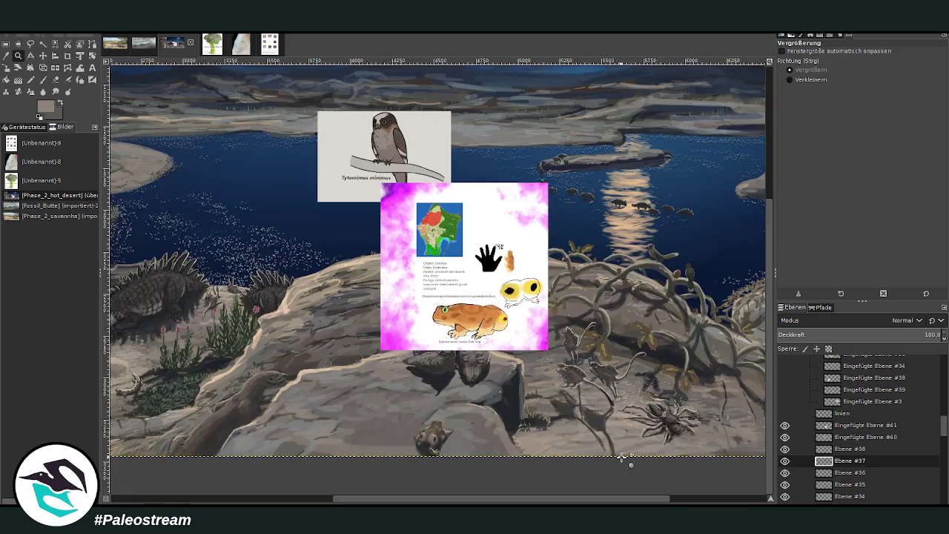
{"action": "left_click", "coordinate": [785, 425]}
{"action": "left_click_drag", "start_coordinate": [860, 425], "coordinate": [860, 391]}
{"action": "left_click", "coordinate": [843, 450]}
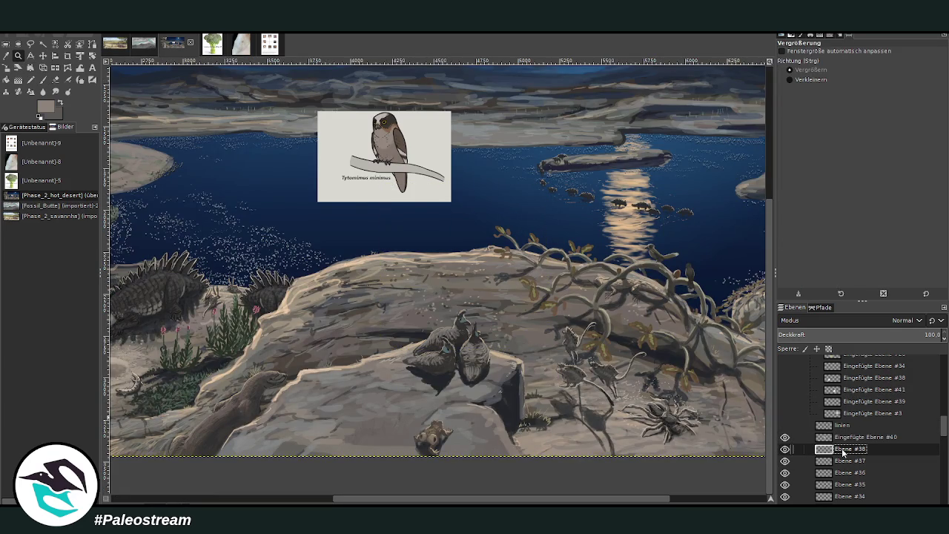
{"action": "left_click_drag", "start_coordinate": [375, 288], "coordinate": [546, 485]}
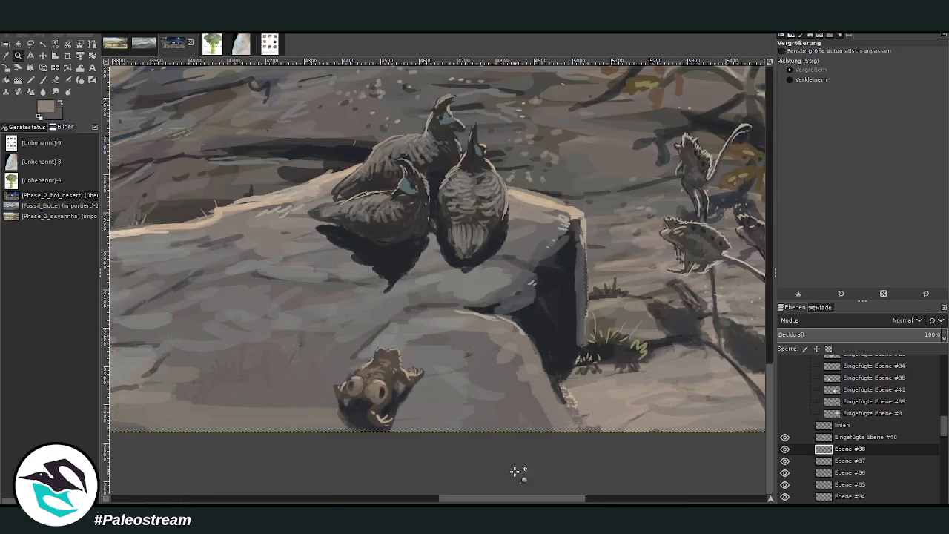
Sample the light tan grass colour and set a small brush at 64.7 opacity
{"action": "left_click", "coordinate": [6, 56]}
{"action": "left_click", "coordinate": [643, 347]}
{"action": "left_click", "coordinate": [643, 347]}
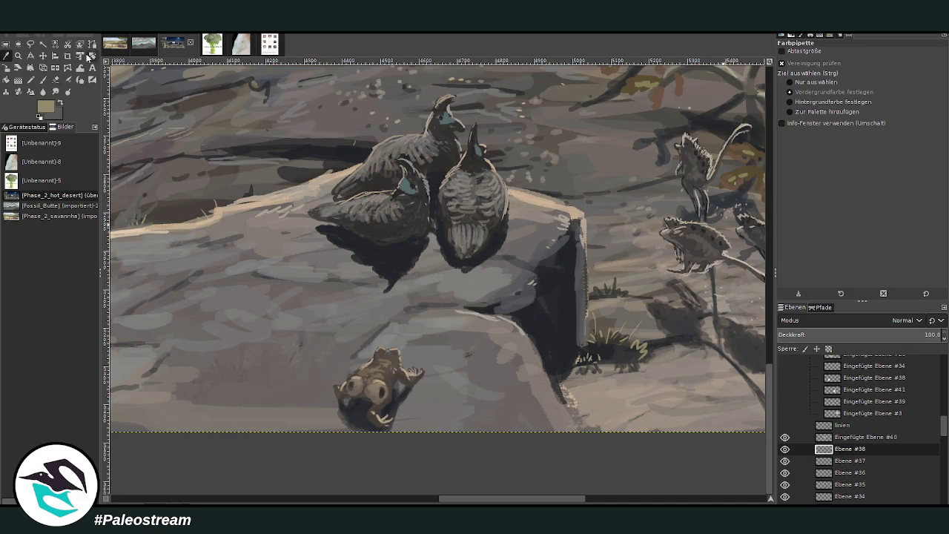
{"action": "key", "text": "p"}
{"action": "left_click_drag", "start_coordinate": [824, 71], "coordinate": [862, 71]}
{"action": "left_click", "coordinate": [803, 105]}
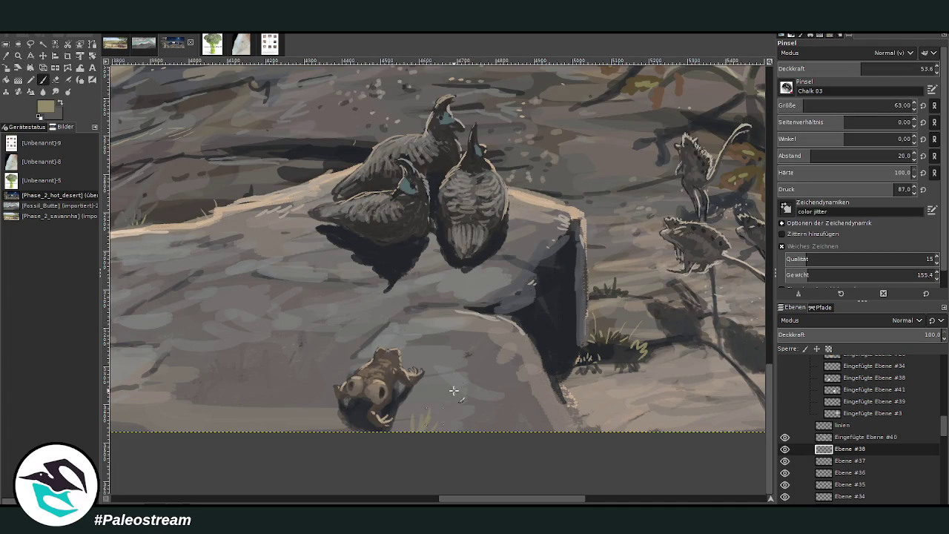
{"action": "left_click", "coordinate": [801, 102]}
{"action": "left_click_drag", "start_coordinate": [860, 69], "coordinate": [879, 69]}
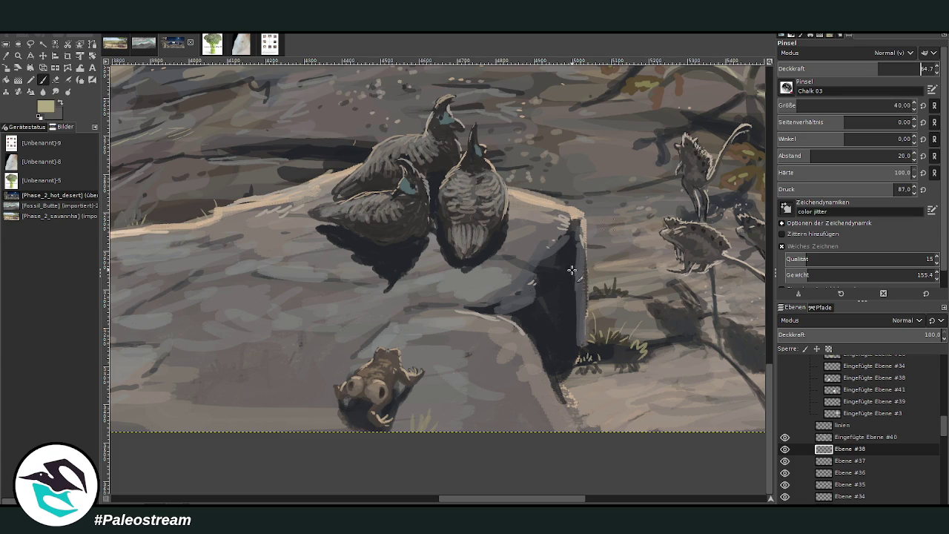
Paint pale grass tufts along the rock edges and left of the frog
{"action": "mouse_move", "coordinate": [525, 321]}
{"action": "left_mouse_down"}
{"action": "mouse_move", "coordinate": [535, 315]}
{"action": "mouse_move", "coordinate": [464, 293]}
{"action": "mouse_move", "coordinate": [490, 298]}
{"action": "left_mouse_up"}
{"action": "mouse_move", "coordinate": [349, 361]}
{"action": "left_mouse_down"}
{"action": "mouse_move", "coordinate": [346, 334]}
{"action": "mouse_move", "coordinate": [334, 344]}
{"action": "mouse_move", "coordinate": [360, 342]}
{"action": "mouse_move", "coordinate": [352, 340]}
{"action": "left_mouse_up"}
{"action": "left_click_drag", "start_coordinate": [261, 202], "coordinate": [249, 187]}
{"action": "mouse_move", "coordinate": [264, 202]}
{"action": "left_mouse_down"}
{"action": "mouse_move", "coordinate": [260, 183]}
{"action": "mouse_move", "coordinate": [276, 187]}
{"action": "left_mouse_up"}
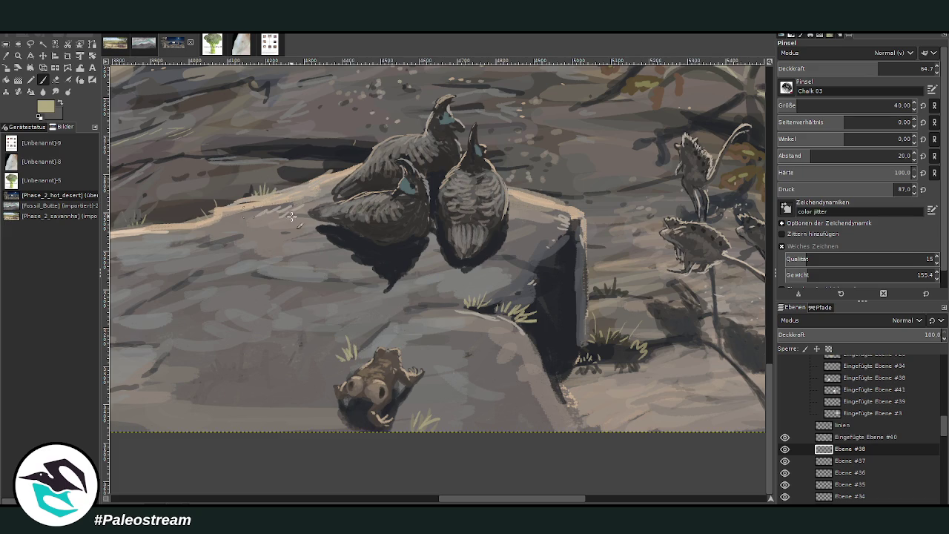
{"action": "left_click_drag", "start_coordinate": [502, 315], "coordinate": [496, 293]}
{"action": "left_click_drag", "start_coordinate": [505, 314], "coordinate": [507, 295]}
With a size-26 brush, add more grass blades around the frog and rock edges
{"action": "left_click", "coordinate": [787, 101]}
{"action": "left_click_drag", "start_coordinate": [522, 307], "coordinate": [529, 295]}
{"action": "mouse_move", "coordinate": [545, 382]}
{"action": "left_mouse_down"}
{"action": "mouse_move", "coordinate": [553, 355]}
{"action": "mouse_move", "coordinate": [534, 364]}
{"action": "left_mouse_up"}
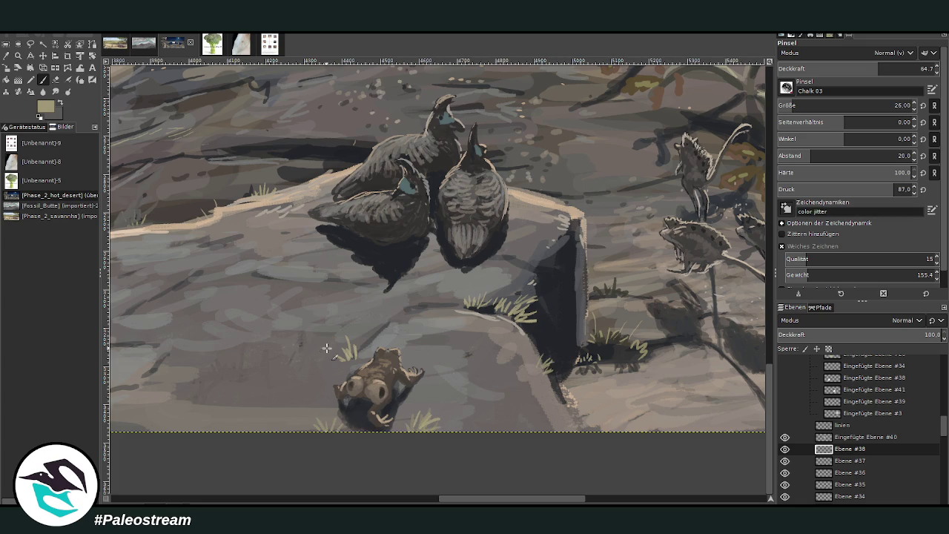
{"action": "left_click_drag", "start_coordinate": [359, 354], "coordinate": [365, 334]}
{"action": "left_click_drag", "start_coordinate": [362, 353], "coordinate": [369, 332]}
{"action": "mouse_move", "coordinate": [565, 409]}
{"action": "left_mouse_down"}
{"action": "mouse_move", "coordinate": [573, 388]}
{"action": "mouse_move", "coordinate": [578, 401]}
{"action": "left_mouse_up"}
{"action": "left_click_drag", "start_coordinate": [248, 345], "coordinate": [254, 334]}
{"action": "left_click_drag", "start_coordinate": [287, 308], "coordinate": [291, 295]}
{"action": "mouse_move", "coordinate": [200, 274]}
{"action": "left_mouse_down"}
{"action": "mouse_move", "coordinate": [196, 259]}
{"action": "mouse_move", "coordinate": [213, 262]}
{"action": "left_mouse_up"}
Sample a dark grey and hatch short dark texture strokes across the rocks
{"action": "key", "text": "o"}
{"action": "left_click", "coordinate": [631, 359]}
{"action": "key", "text": "p"}
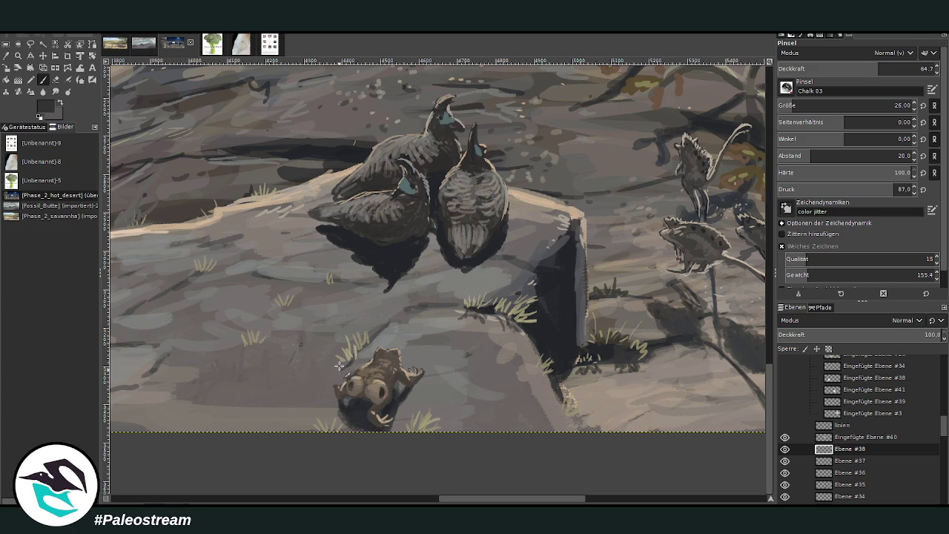
{"action": "left_click_drag", "start_coordinate": [250, 348], "coordinate": [266, 359]}
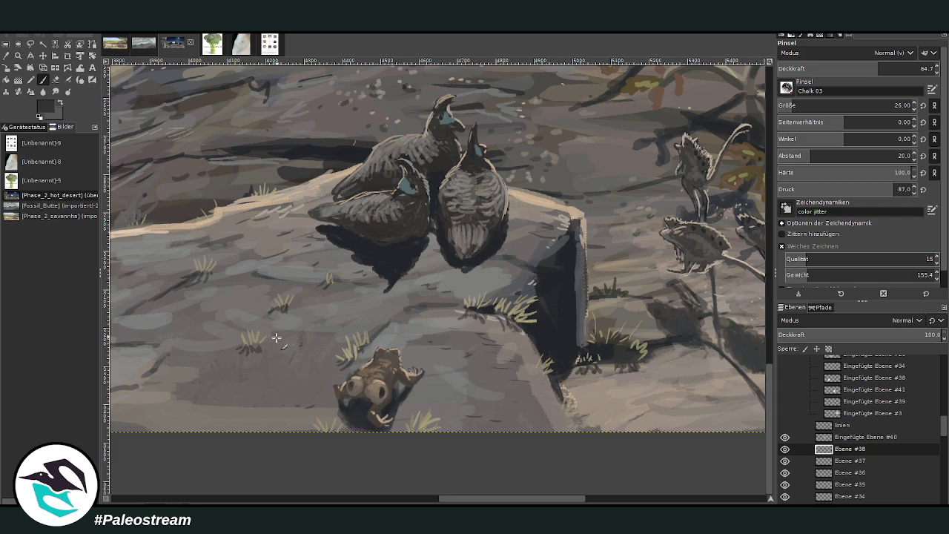
{"action": "scroll", "coordinate": [403, 499], "scroll_direction": "left", "scroll_amount": 5}
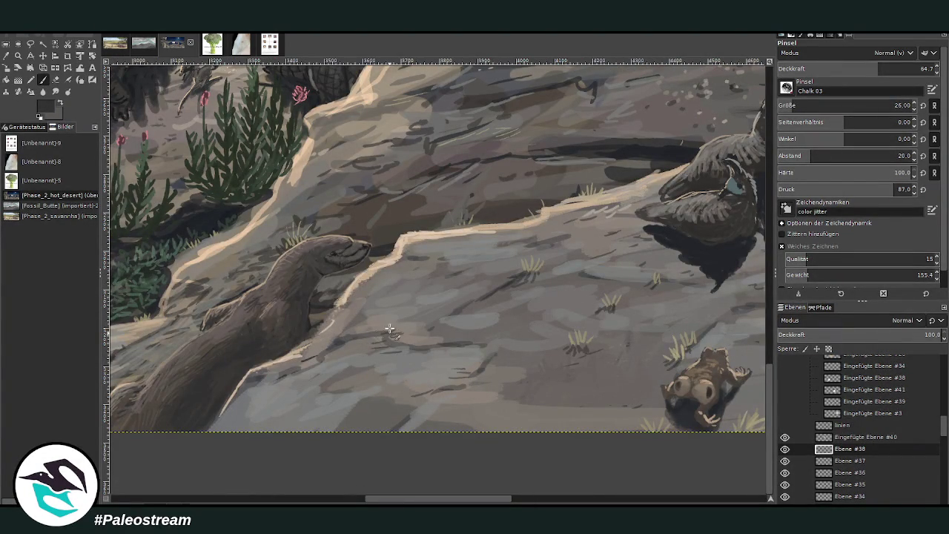
{"action": "left_click_drag", "start_coordinate": [338, 340], "coordinate": [333, 318]}
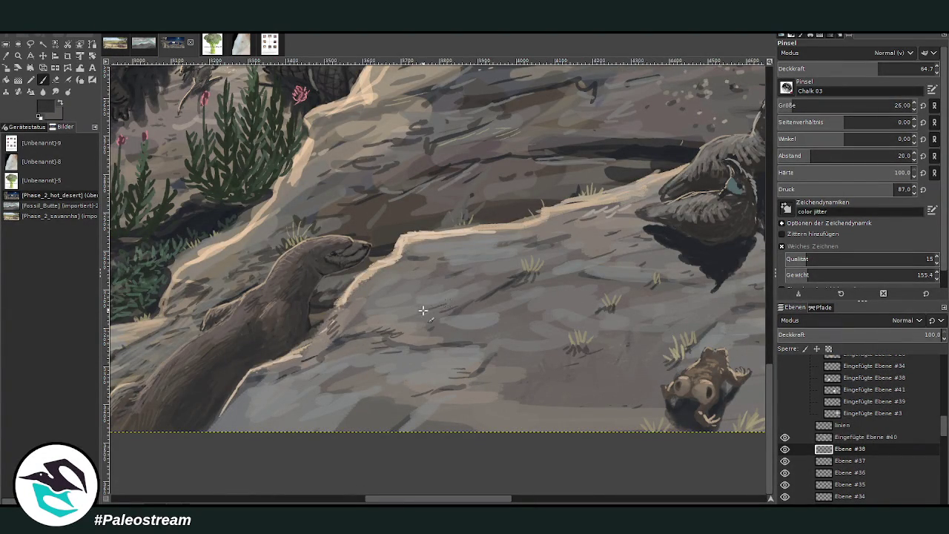
{"action": "left_click_drag", "start_coordinate": [420, 287], "coordinate": [388, 292]}
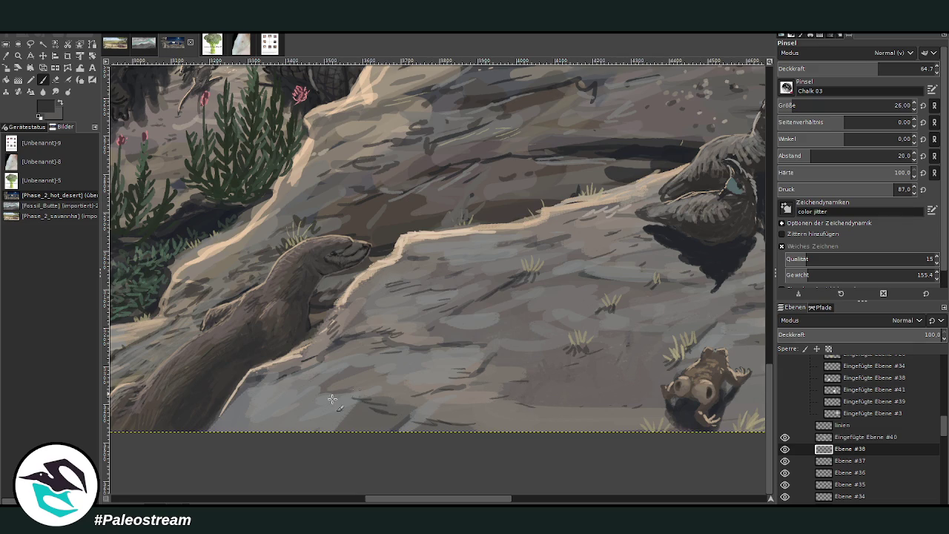
{"action": "left_click", "coordinate": [538, 502]}
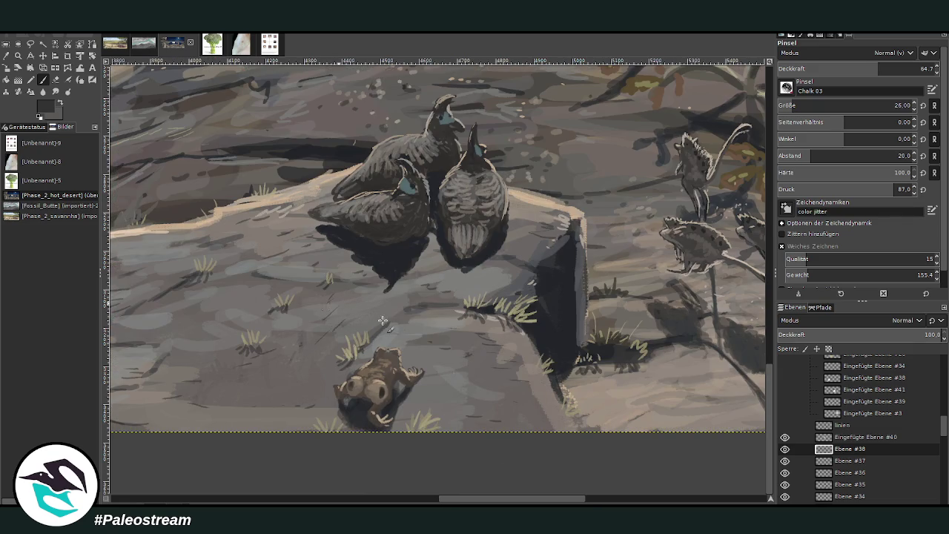
{"action": "left_click_drag", "start_coordinate": [467, 351], "coordinate": [534, 421]}
{"action": "left_click_drag", "start_coordinate": [512, 261], "coordinate": [564, 233]}
{"action": "scroll", "coordinate": [155, 267], "scroll_direction": "down", "scroll_amount": 2}
{"action": "scroll", "coordinate": [155, 267], "scroll_direction": "down", "scroll_amount": 2}
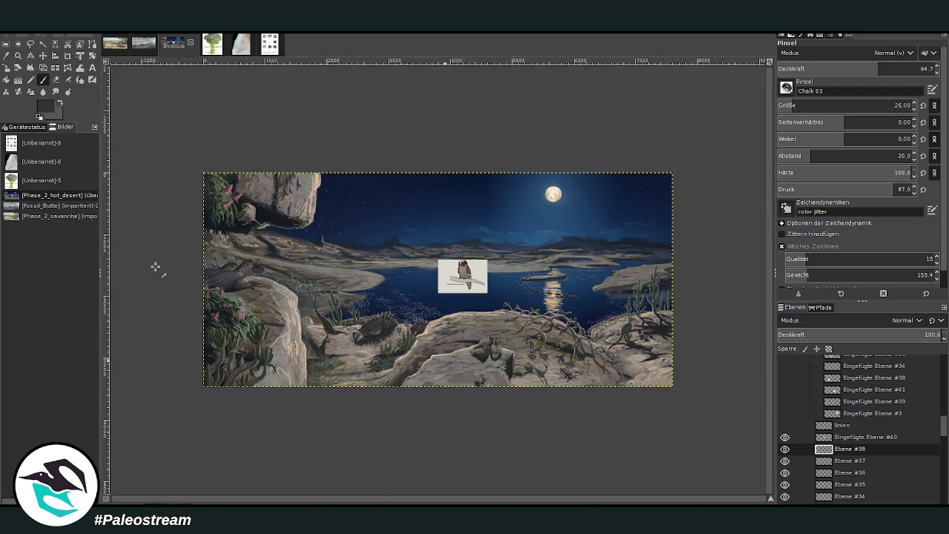
{"action": "left_click", "coordinate": [18, 55]}
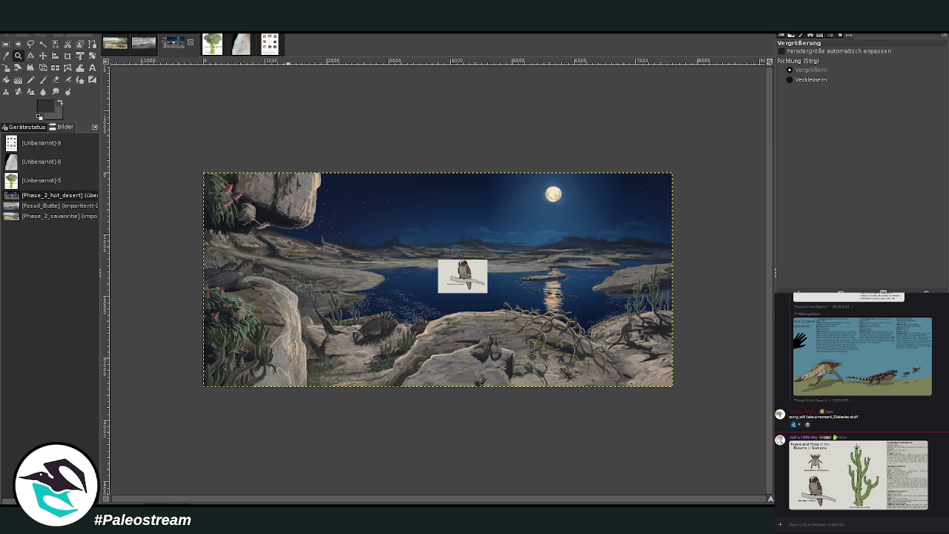
{"action": "key", "text": "shift+s"}
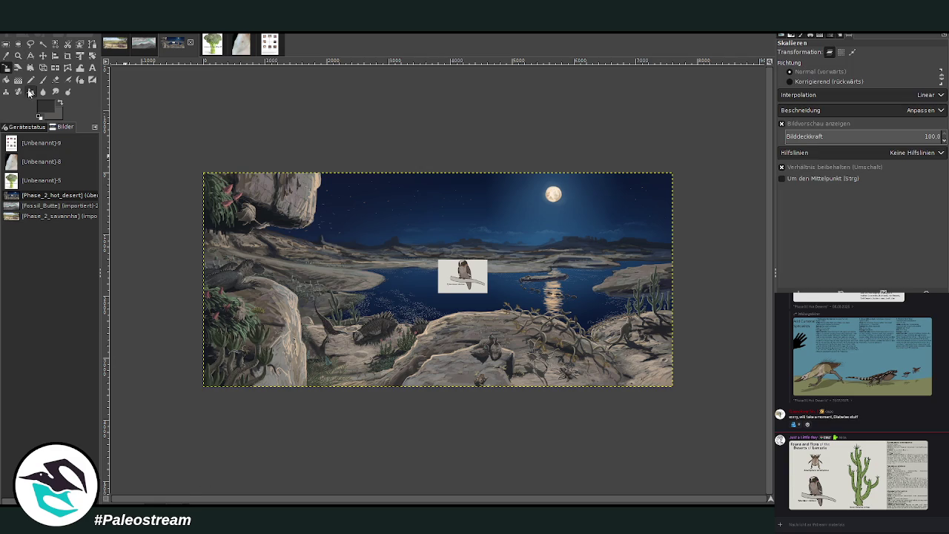
Zoom in on the spiny creature with its branch and check the chat reference image
{"action": "left_click", "coordinate": [18, 57]}
{"action": "left_click_drag", "start_coordinate": [224, 315], "coordinate": [307, 384]}
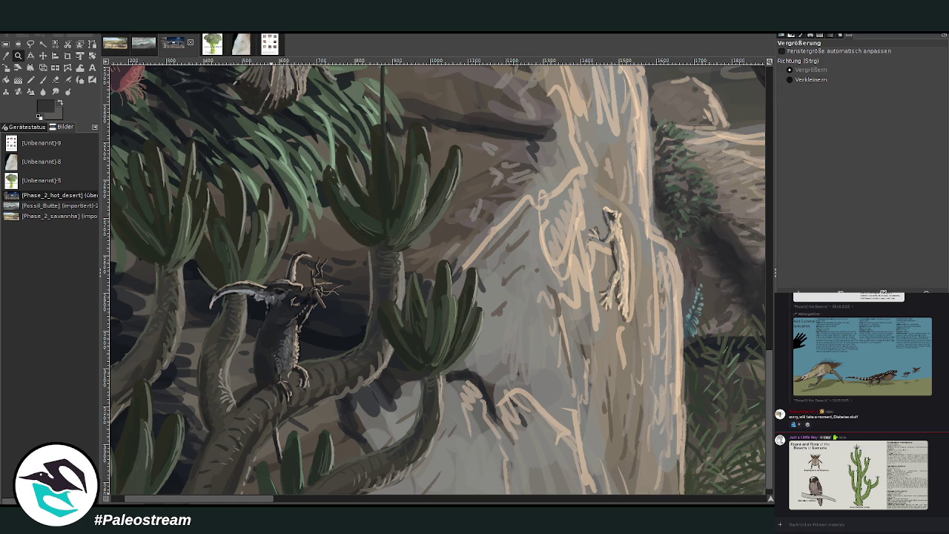
{"action": "left_click", "coordinate": [856, 478]}
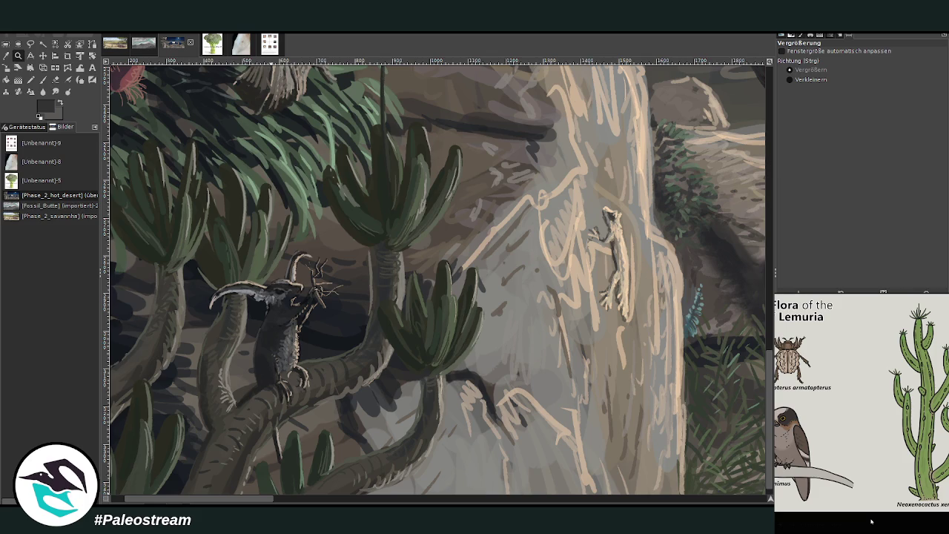
{"action": "left_click", "coordinate": [872, 522]}
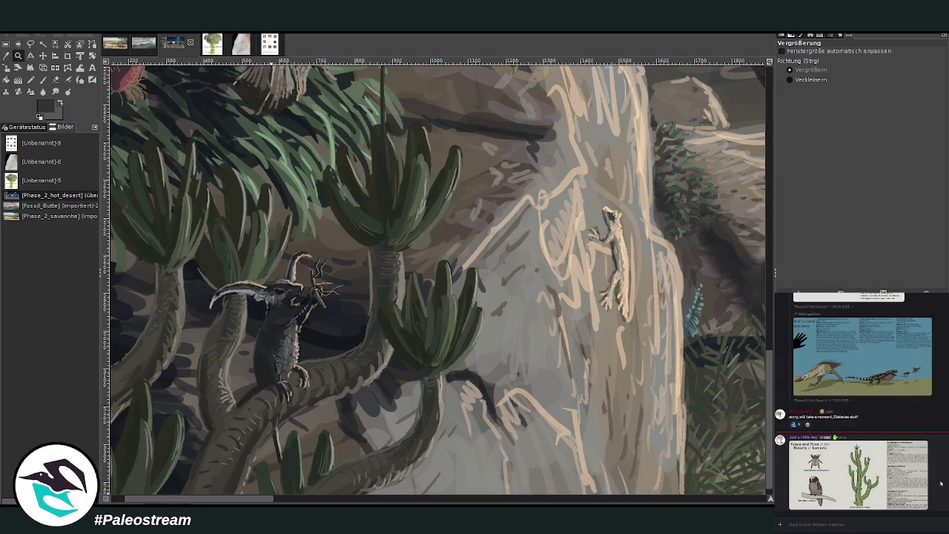
{"action": "left_click", "coordinate": [843, 480]}
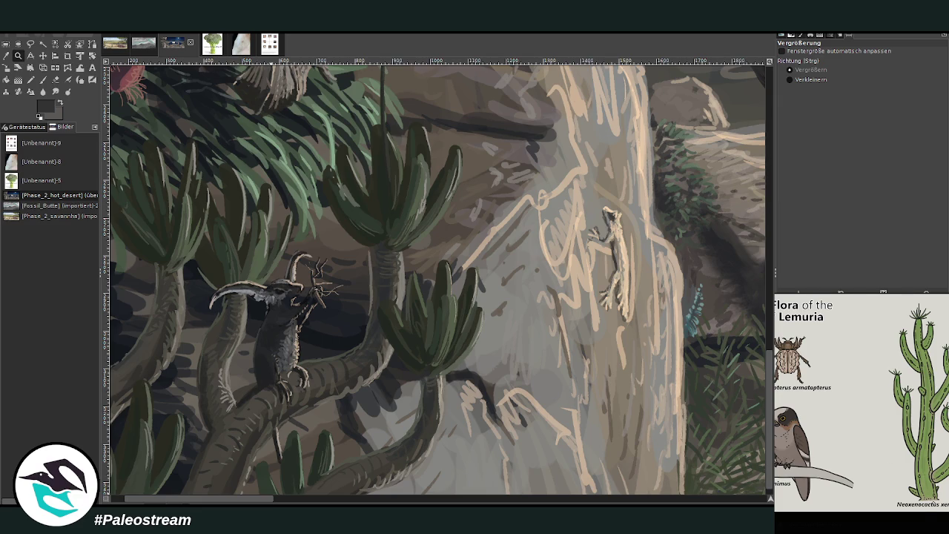
{"action": "left_click", "coordinate": [822, 521]}
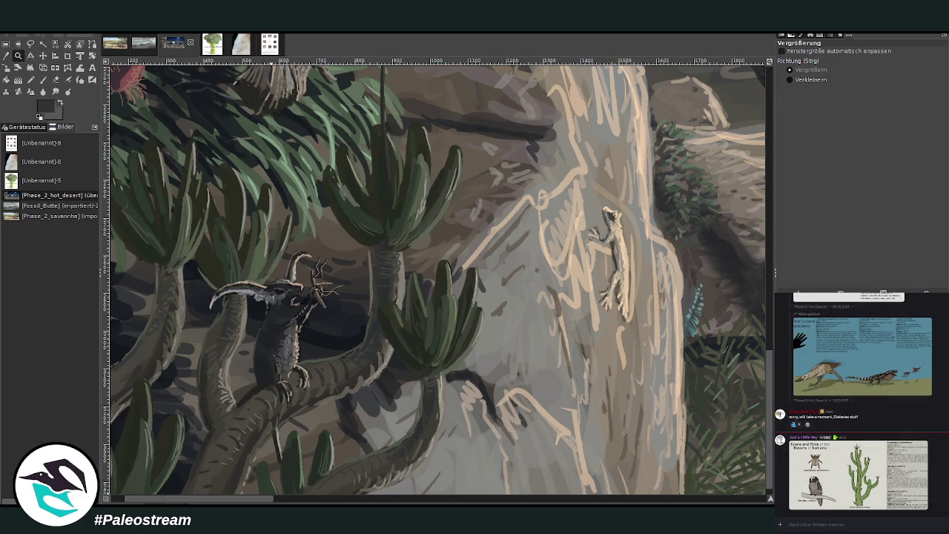
Pan across the canvas and zoom out to show the whole painting
{"action": "mouse_move", "coordinate": [270, 501]}
{"action": "left_mouse_down"}
{"action": "mouse_move", "coordinate": [593, 503]}
{"action": "mouse_move", "coordinate": [160, 498]}
{"action": "left_mouse_up"}
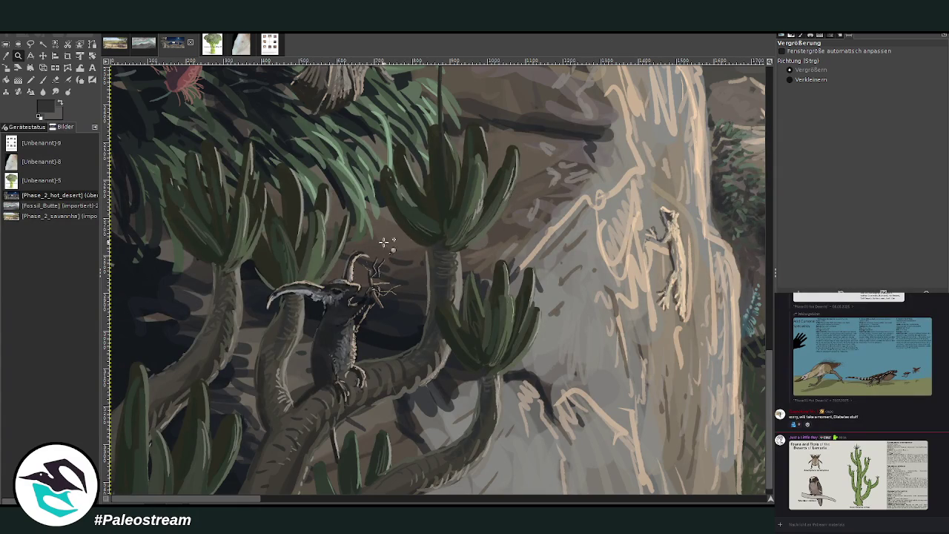
{"action": "left_click_drag", "start_coordinate": [288, 502], "coordinate": [549, 501]}
{"action": "mouse_move", "coordinate": [479, 499]}
{"action": "left_mouse_down"}
{"action": "mouse_move", "coordinate": [512, 498]}
{"action": "mouse_move", "coordinate": [428, 500]}
{"action": "left_mouse_up"}
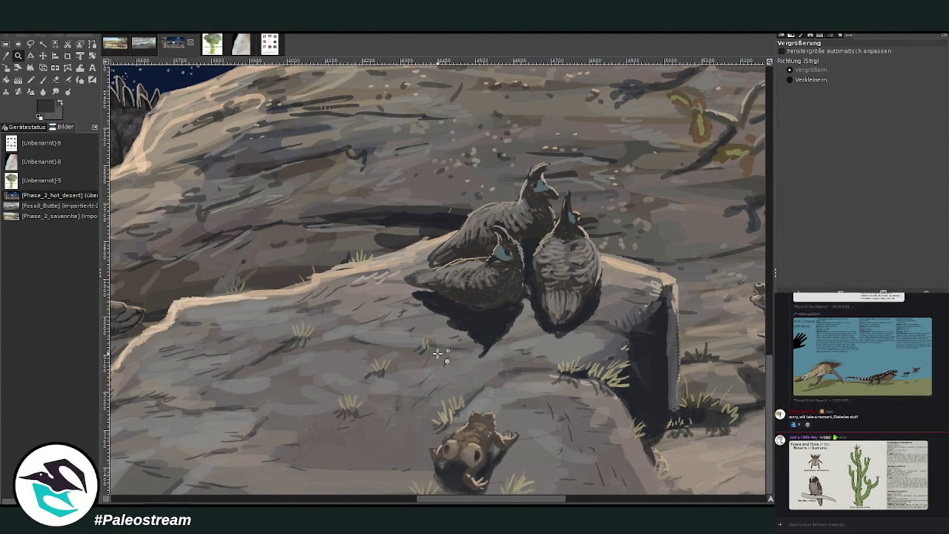
{"action": "scroll", "coordinate": [437, 358], "scroll_direction": "up", "scroll_amount": 3}
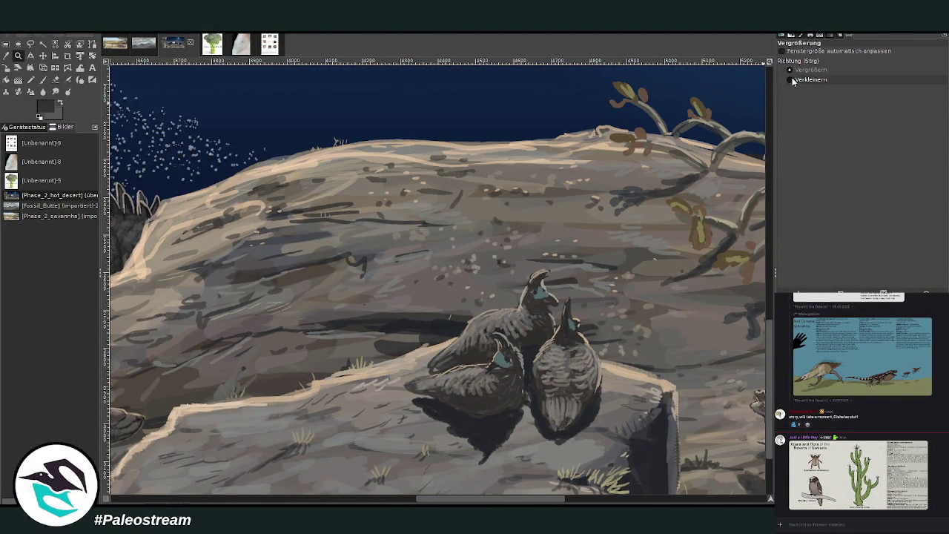
{"action": "left_click", "coordinate": [419, 222], "text": "ctrl"}
{"action": "scroll", "coordinate": [418, 221], "scroll_direction": "up", "scroll_amount": 3}
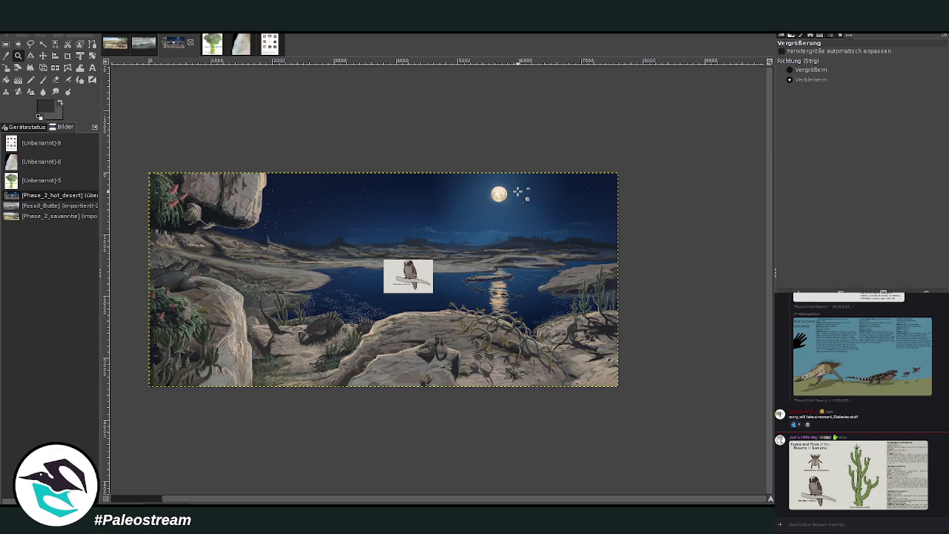
{"action": "left_click", "coordinate": [802, 70]}
Zoom in on the lake and foreground rocks, briefly checking the fauna and flora reference poster
{"action": "left_click_drag", "start_coordinate": [305, 226], "coordinate": [631, 394]}
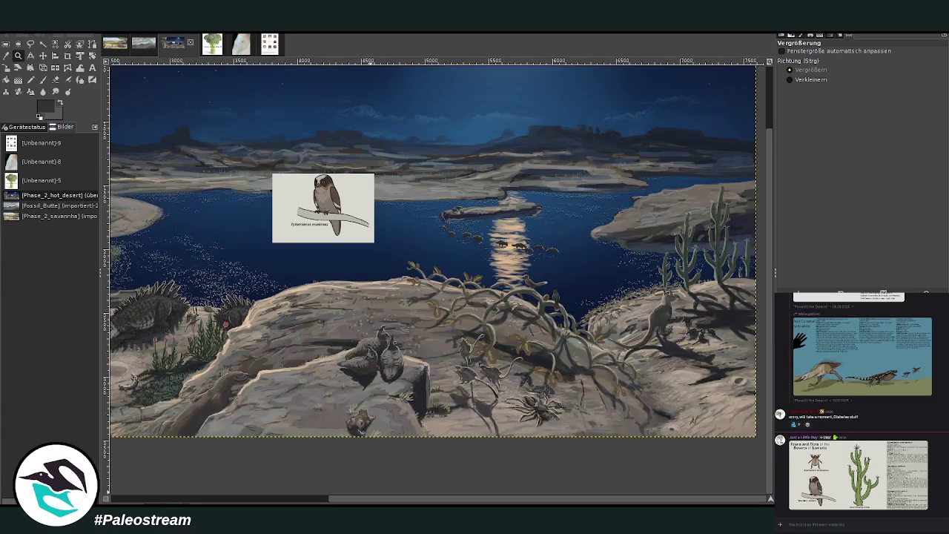
{"action": "left_click", "coordinate": [853, 475]}
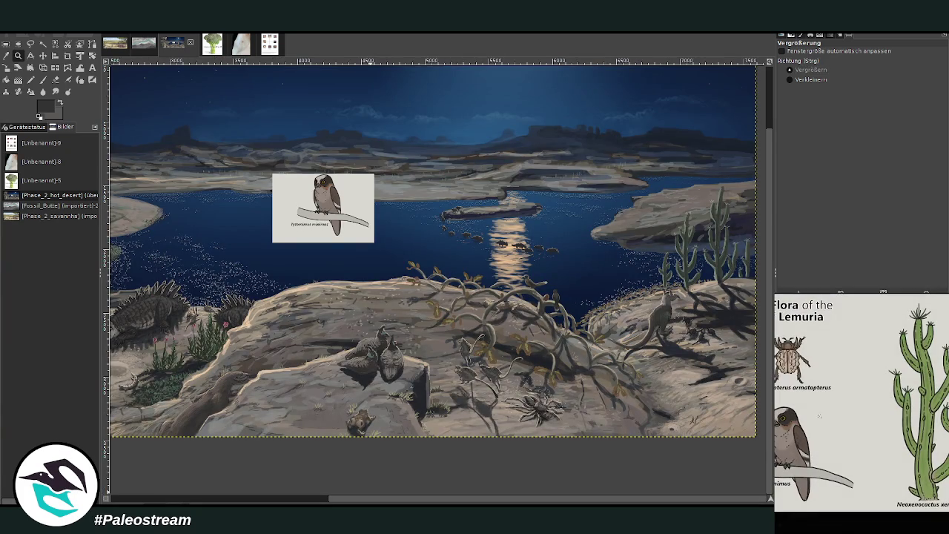
{"action": "left_click", "coordinate": [869, 524]}
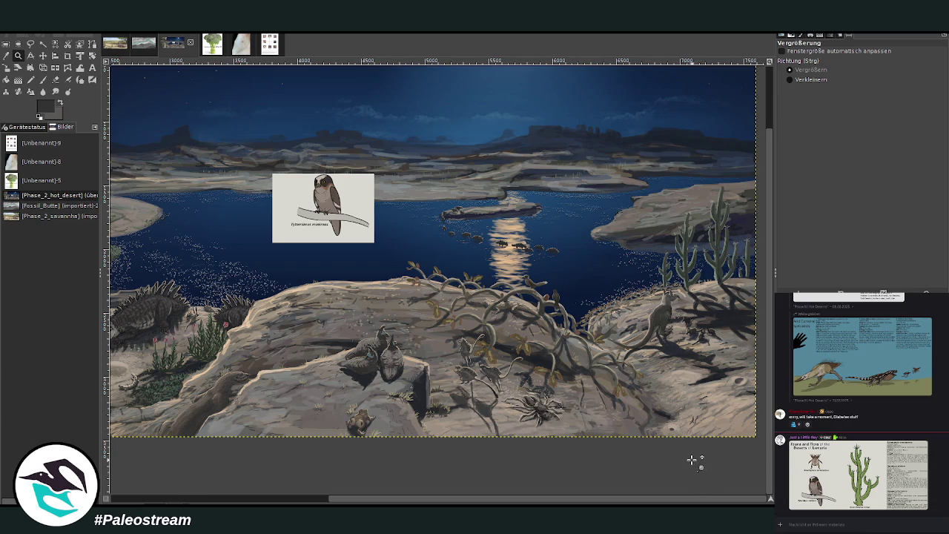
{"action": "mouse_move", "coordinate": [528, 502]}
{"action": "left_mouse_down"}
{"action": "mouse_move", "coordinate": [345, 504]}
{"action": "mouse_move", "coordinate": [354, 504]}
{"action": "left_mouse_up"}
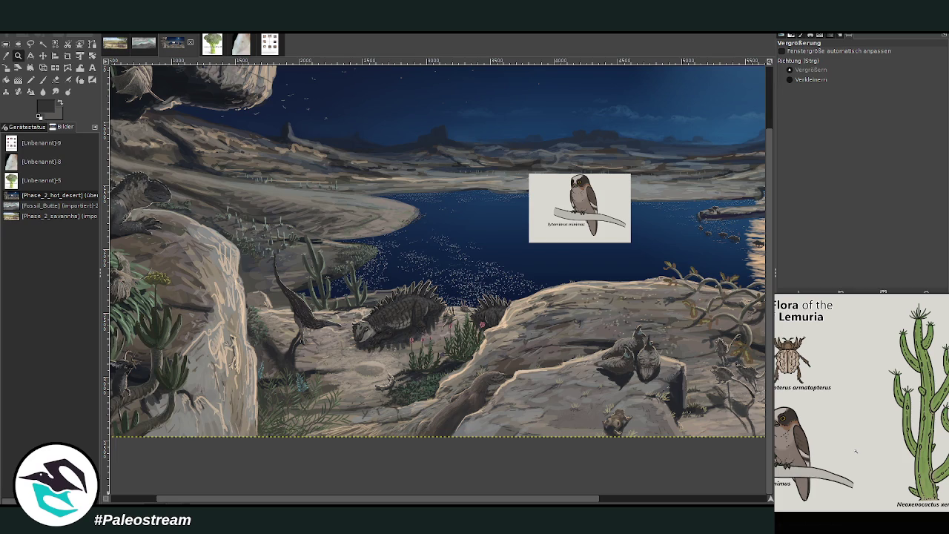
{"action": "left_click", "coordinate": [866, 517]}
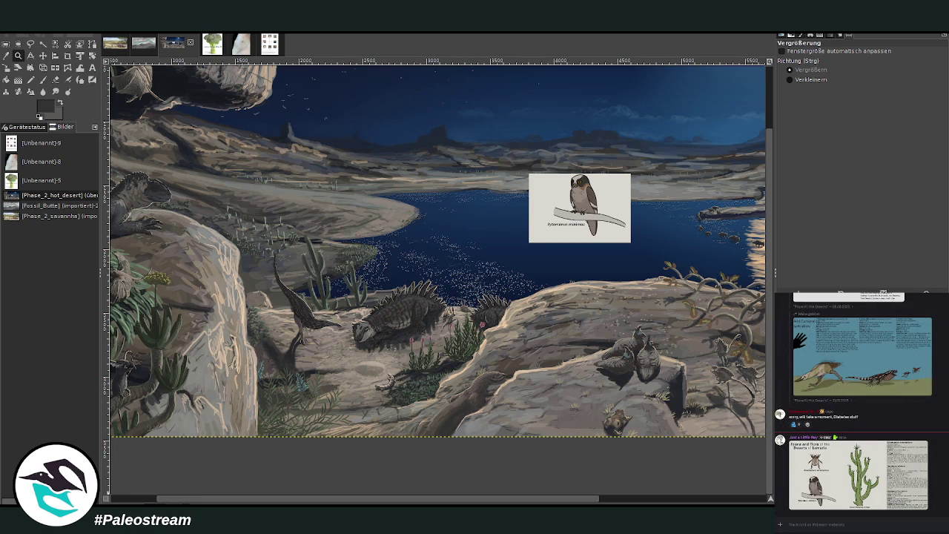
Pan across the painting and zoom in on the pale bird among the left plants
{"action": "scroll", "coordinate": [332, 414], "scroll_direction": "up", "scroll_amount": 2}
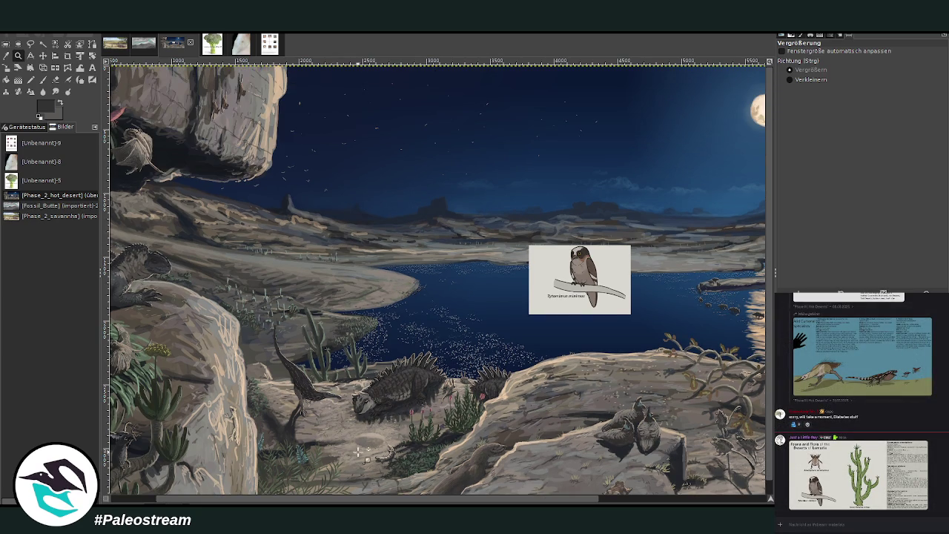
{"action": "scroll", "coordinate": [433, 497], "scroll_direction": "right", "scroll_amount": 5}
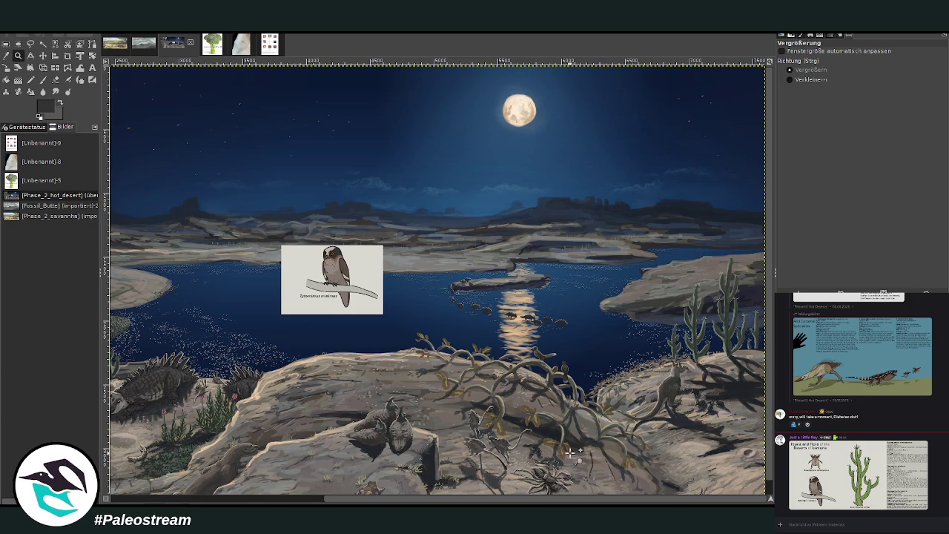
{"action": "scroll", "coordinate": [570, 452], "scroll_direction": "down", "scroll_amount": 1}
{"action": "scroll", "coordinate": [439, 501], "scroll_direction": "left", "scroll_amount": 1}
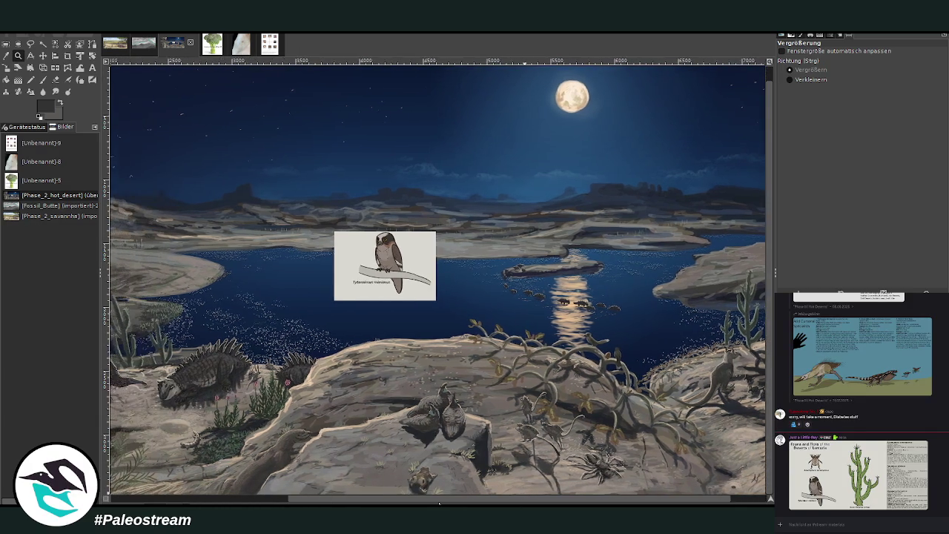
{"action": "left_click_drag", "start_coordinate": [439, 502], "coordinate": [333, 502]}
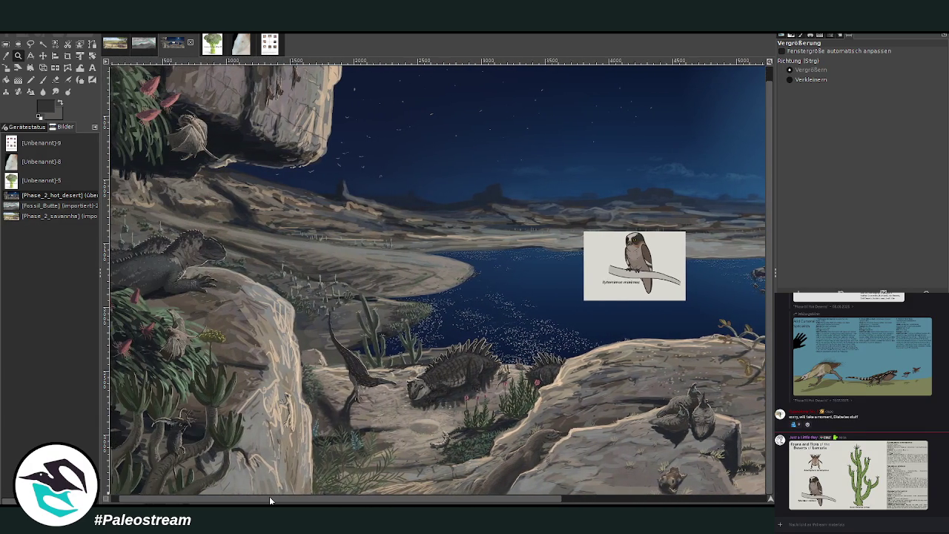
{"action": "left_click_drag", "start_coordinate": [333, 502], "coordinate": [244, 497]}
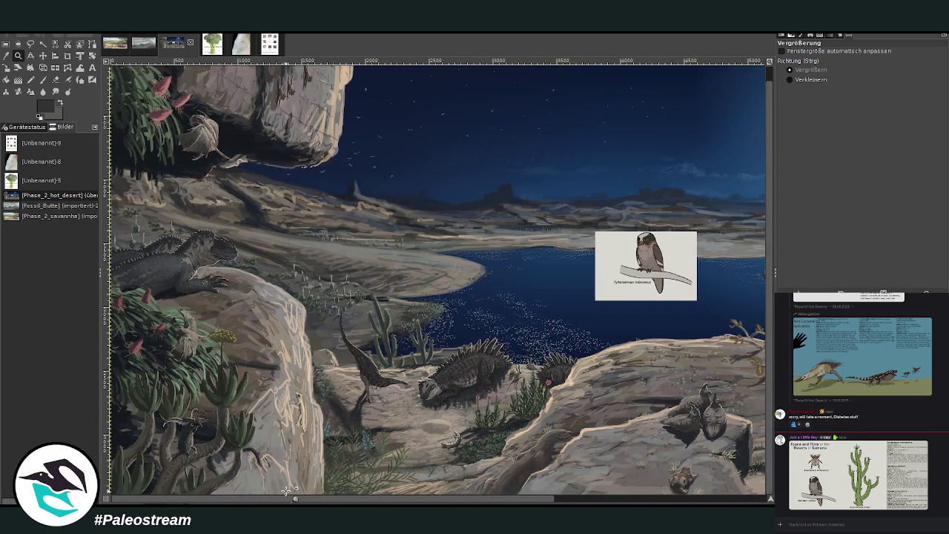
{"action": "left_click_drag", "start_coordinate": [159, 280], "coordinate": [284, 405]}
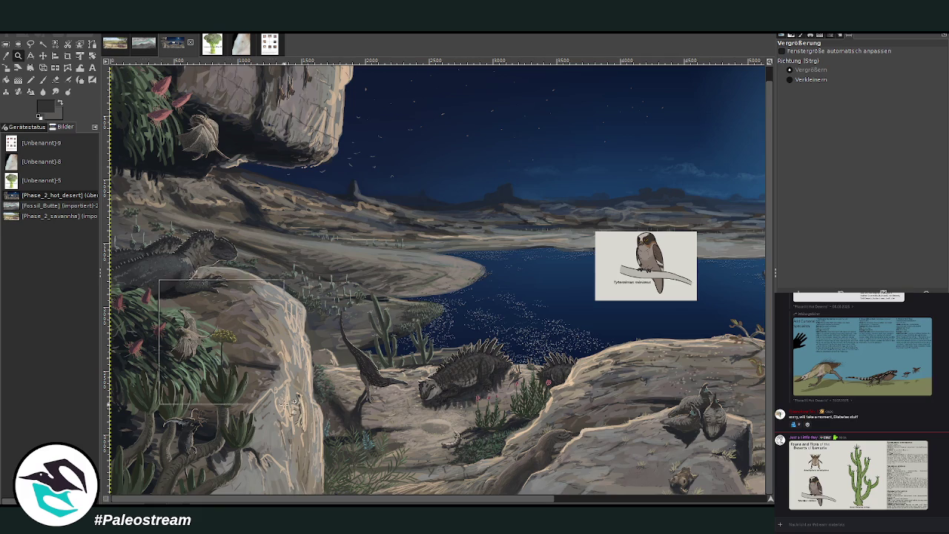
Nudge the pale bird layer slightly down, then undo the move
{"action": "left_click", "coordinate": [43, 55]}
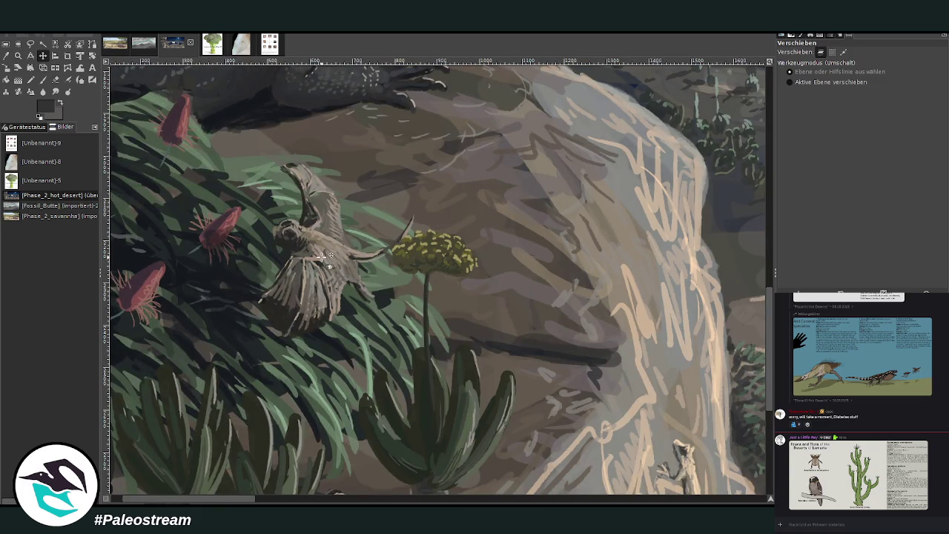
{"action": "left_click_drag", "start_coordinate": [324, 256], "coordinate": [324, 265]}
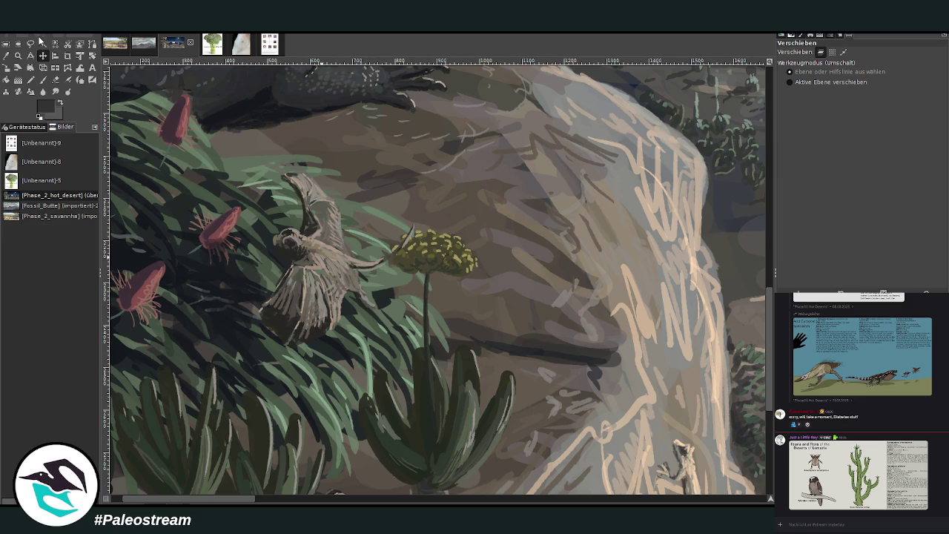
{"action": "key", "text": "ctrl+z"}
Zoom out with Verkleinern and pan to bring the moonlit lake and moon into view
{"action": "left_click", "coordinate": [18, 56]}
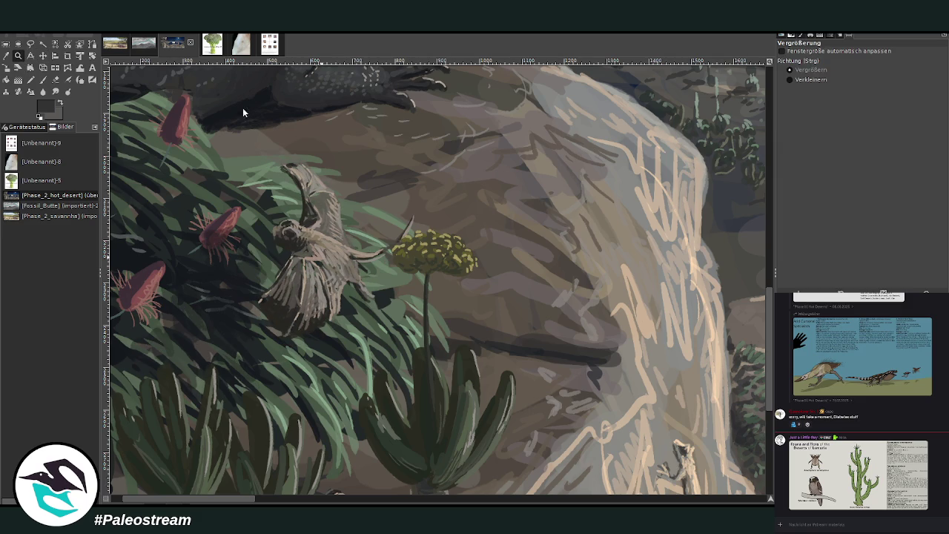
{"action": "left_click", "coordinate": [834, 78]}
{"action": "left_click", "coordinate": [464, 278]}
{"action": "left_click", "coordinate": [464, 278]}
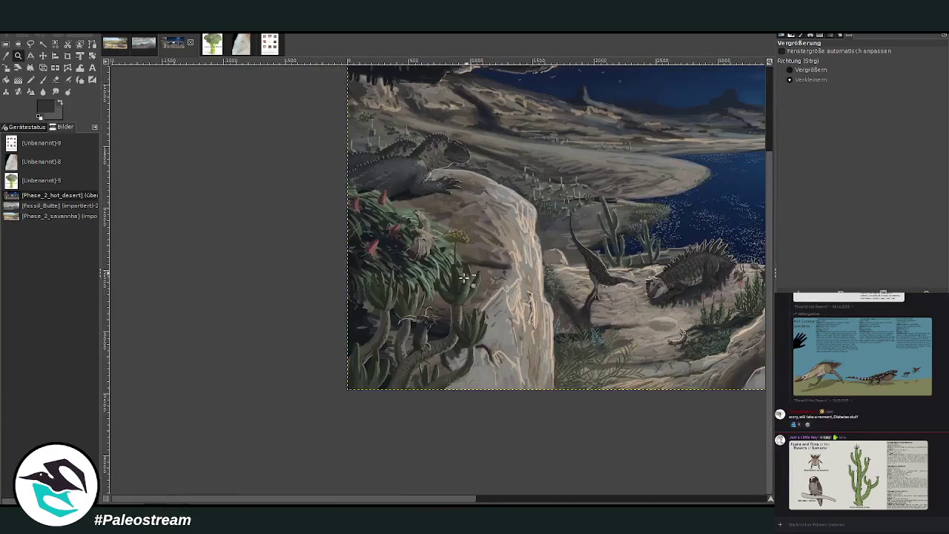
{"action": "left_click_drag", "start_coordinate": [483, 502], "coordinate": [566, 467]}
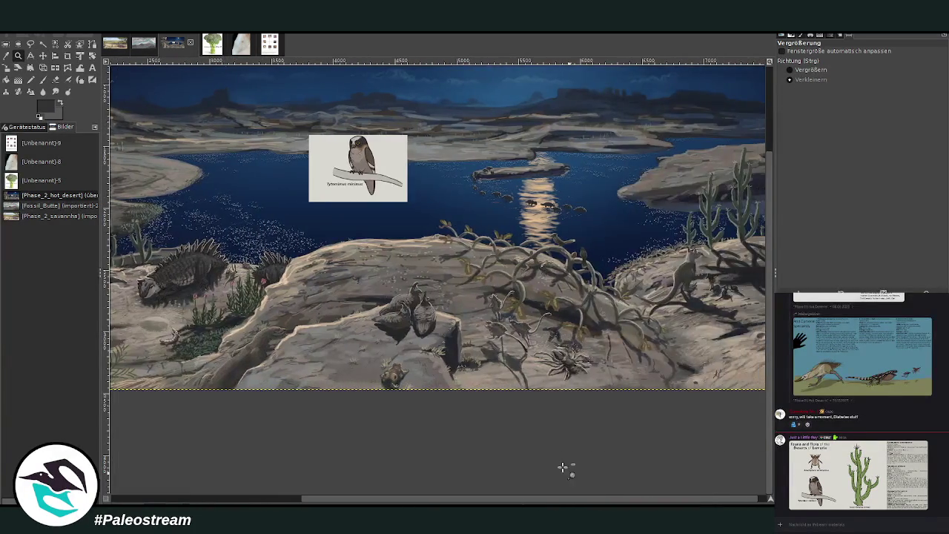
{"action": "scroll", "coordinate": [443, 412], "scroll_direction": "up", "scroll_amount": 2}
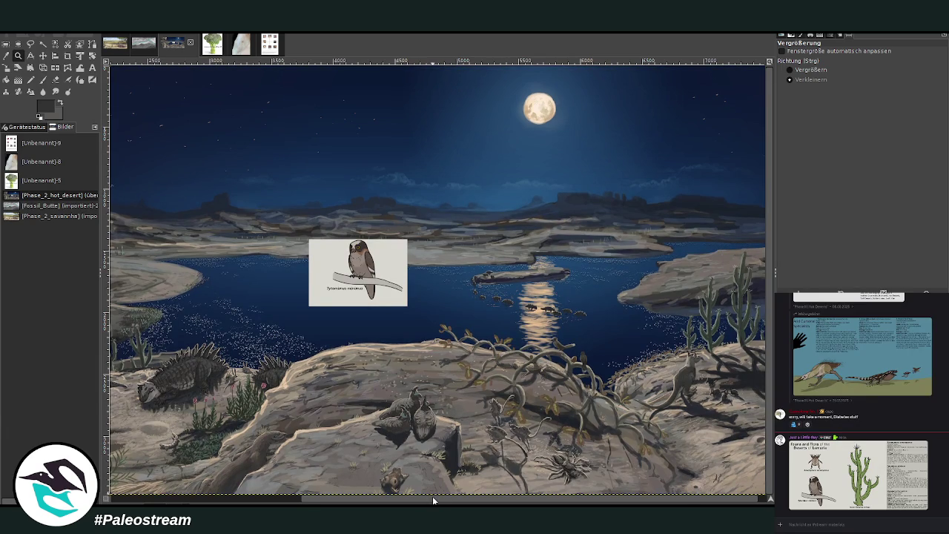
{"action": "scroll", "coordinate": [434, 497], "scroll_direction": "right", "scroll_amount": 2}
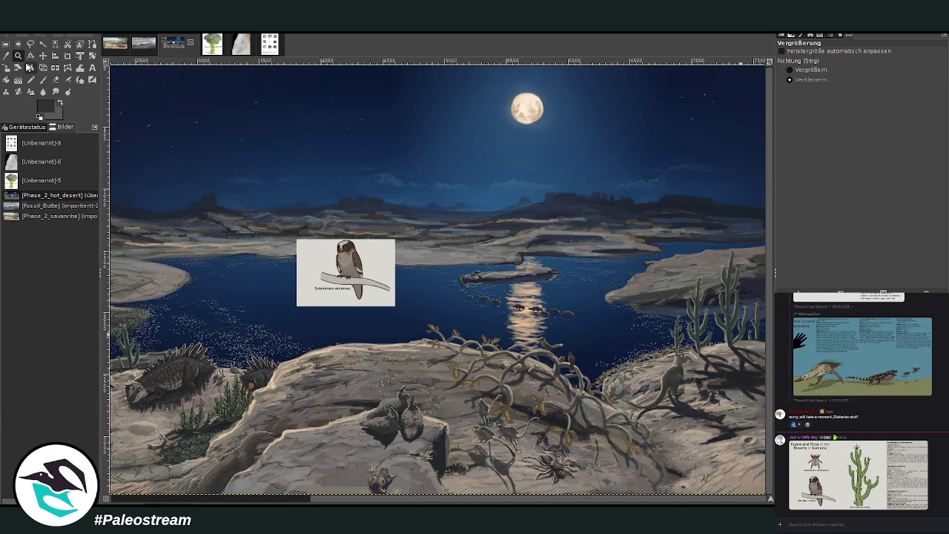
Zoom onto the moon and sample the night-sky blue as the paint colour
{"action": "left_click_drag", "start_coordinate": [298, 91], "coordinate": [699, 365]}
{"action": "scroll", "coordinate": [682, 503], "scroll_direction": "right", "scroll_amount": 2}
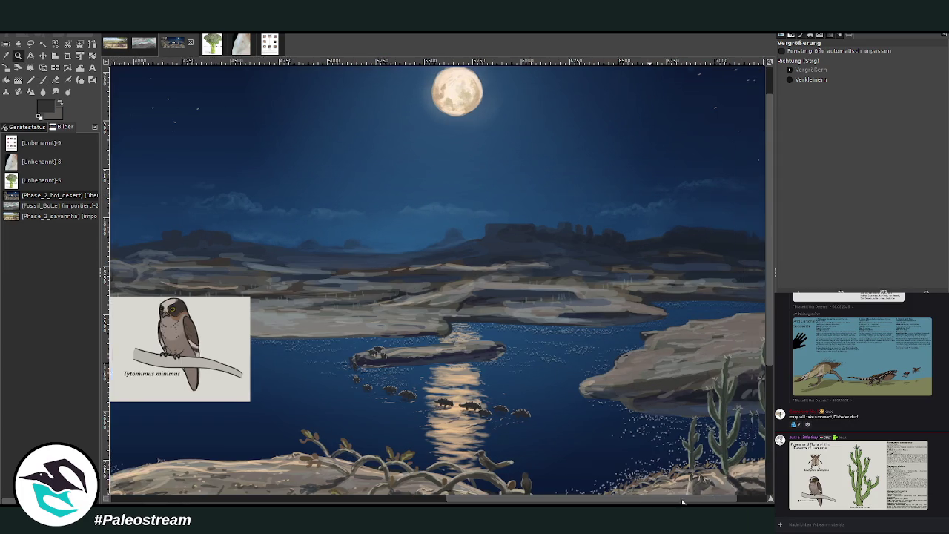
{"action": "scroll", "coordinate": [682, 503], "scroll_direction": "right", "scroll_amount": 2}
{"action": "key", "text": "p"}
{"action": "key", "text": "o"}
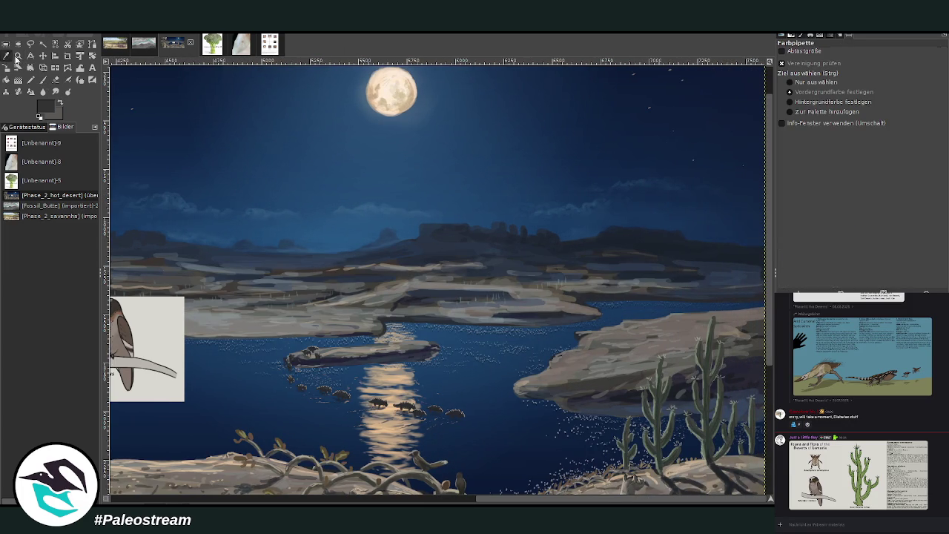
{"action": "left_click", "coordinate": [494, 116]}
{"action": "key", "text": "p"}
Raise the brush to size 40 with higher opacity and paint a dark silhouette across the moon
{"action": "key", "text": "bracketright"}
{"action": "key", "text": "bracketright"}
{"action": "key", "text": "bracketright"}
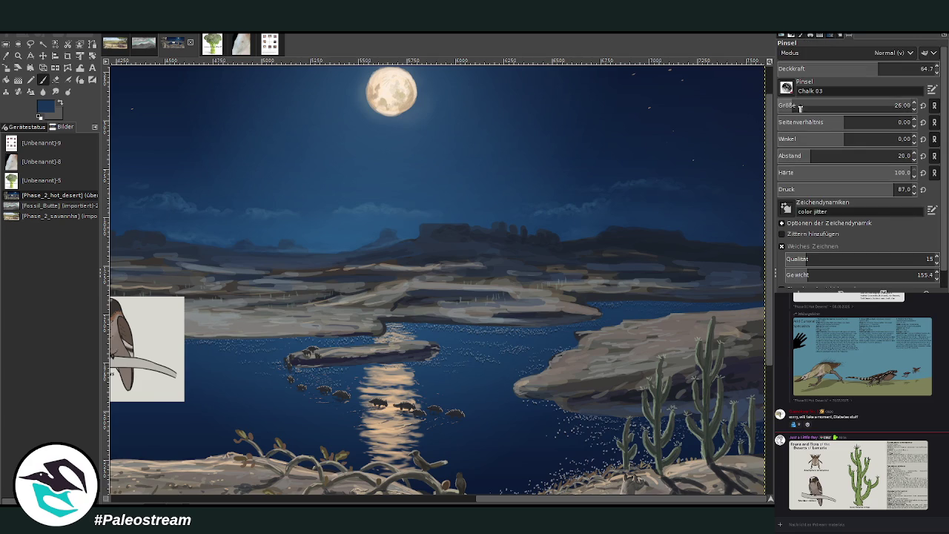
{"action": "key", "text": "greater"}
{"action": "key", "text": "greater"}
{"action": "key", "text": "greater"}
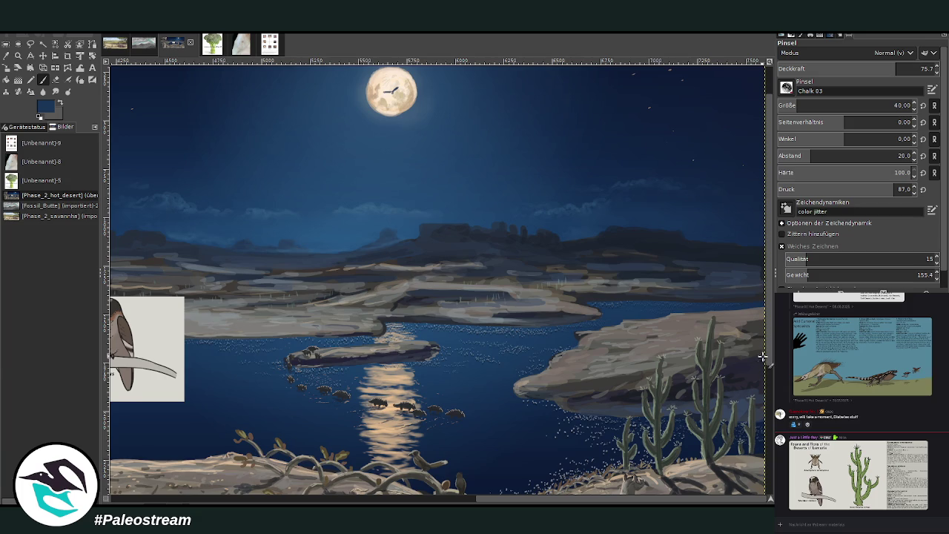
{"action": "scroll", "coordinate": [761, 349], "scroll_direction": "up", "scroll_amount": 1}
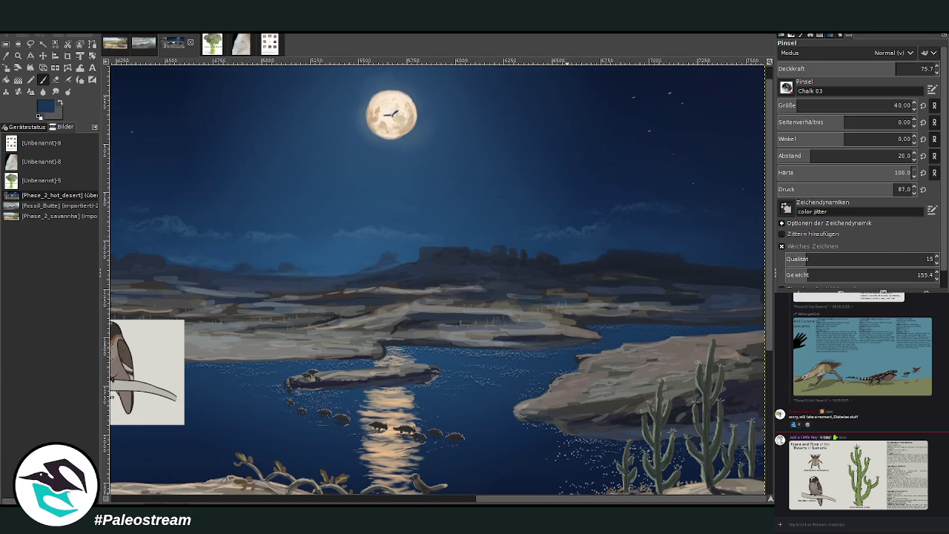
{"action": "scroll", "coordinate": [401, 148], "scroll_direction": "down", "scroll_amount": 1}
{"action": "scroll", "coordinate": [401, 149], "scroll_direction": "down", "scroll_amount": 1}
{"action": "scroll", "coordinate": [400, 148], "scroll_direction": "down", "scroll_amount": 1}
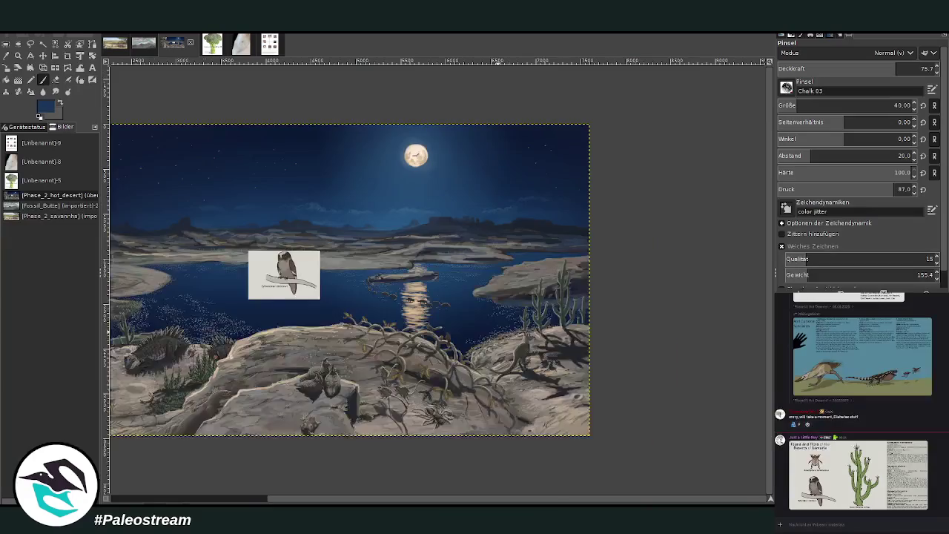
{"action": "left_click", "coordinate": [17, 56]}
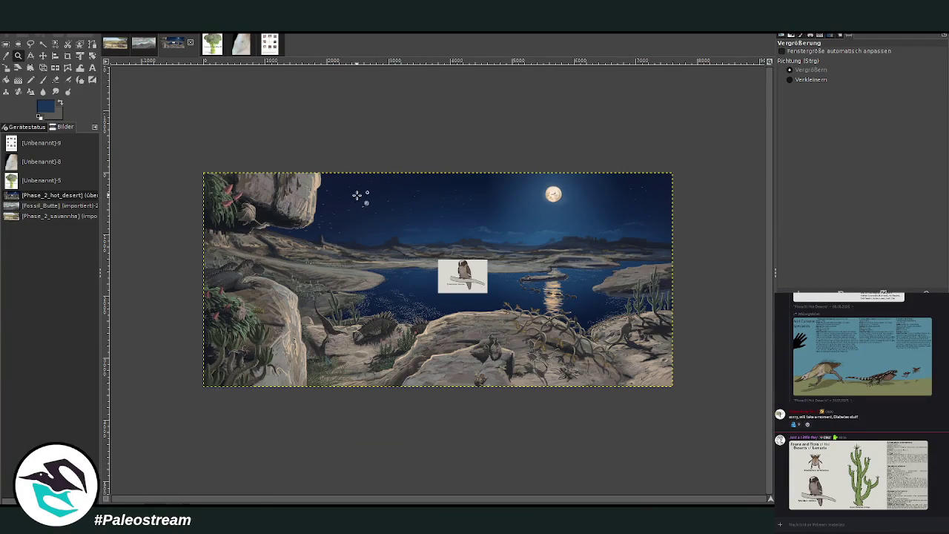
Drag the Tytomimus minimus owl card down-left over the lake, then zoom in on it and the creatures
{"action": "left_click_drag", "start_coordinate": [332, 162], "coordinate": [595, 397]}
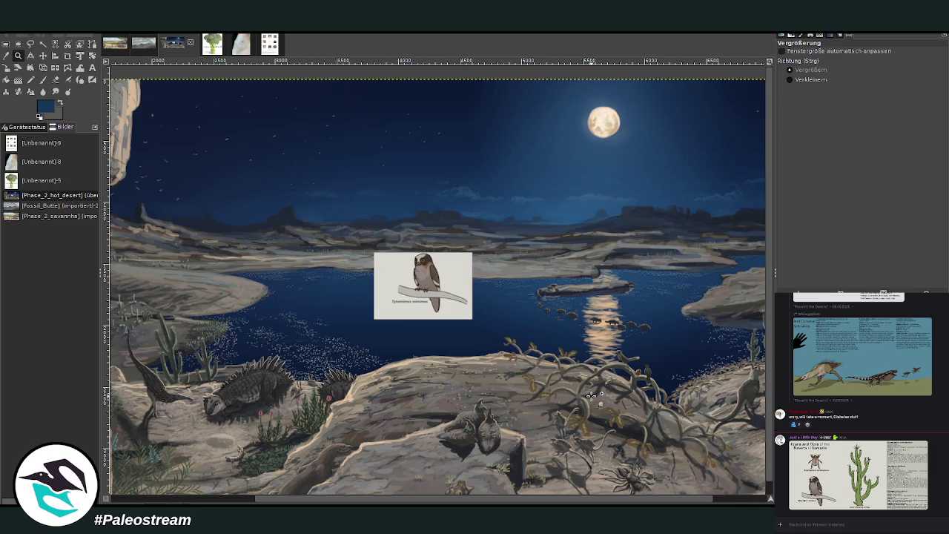
{"action": "left_click", "coordinate": [43, 55]}
{"action": "left_click_drag", "start_coordinate": [415, 301], "coordinate": [320, 327]}
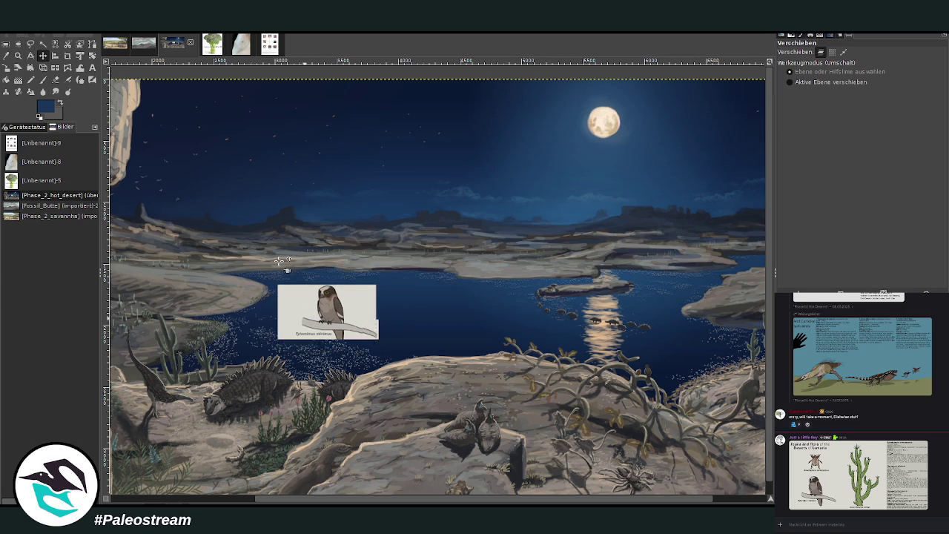
{"action": "key", "text": "z"}
{"action": "left_click_drag", "start_coordinate": [226, 279], "coordinate": [369, 432]}
{"action": "scroll", "coordinate": [350, 418], "scroll_direction": "left", "scroll_amount": 5}
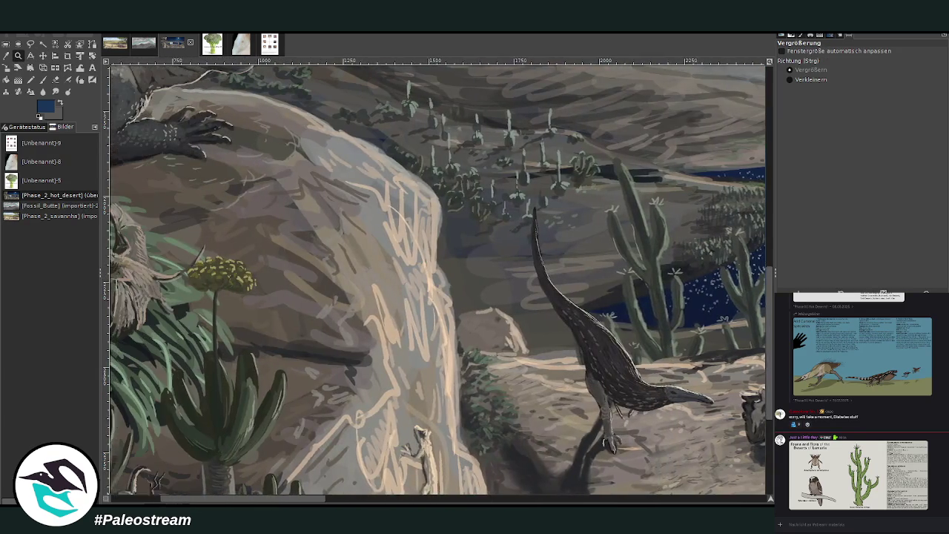
{"action": "scroll", "coordinate": [437, 279], "scroll_direction": "left", "scroll_amount": 3}
{"action": "scroll", "coordinate": [438, 280], "scroll_direction": "right", "scroll_amount": 10}
{"action": "scroll", "coordinate": [438, 281], "scroll_direction": "left", "scroll_amount": 2}
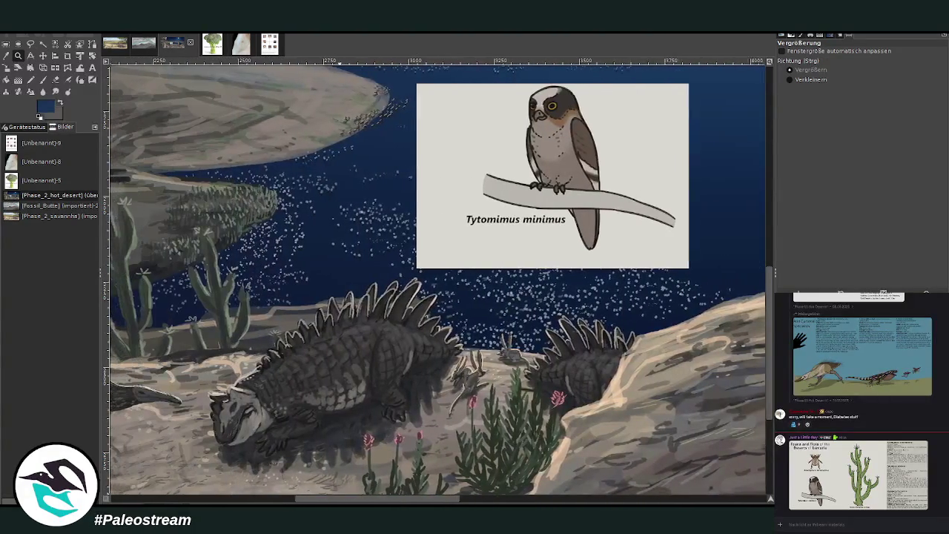
Scale down the Tytomimus minimus owl card with the Scale tool
{"action": "left_click_drag", "start_coordinate": [273, 84], "coordinate": [627, 397]}
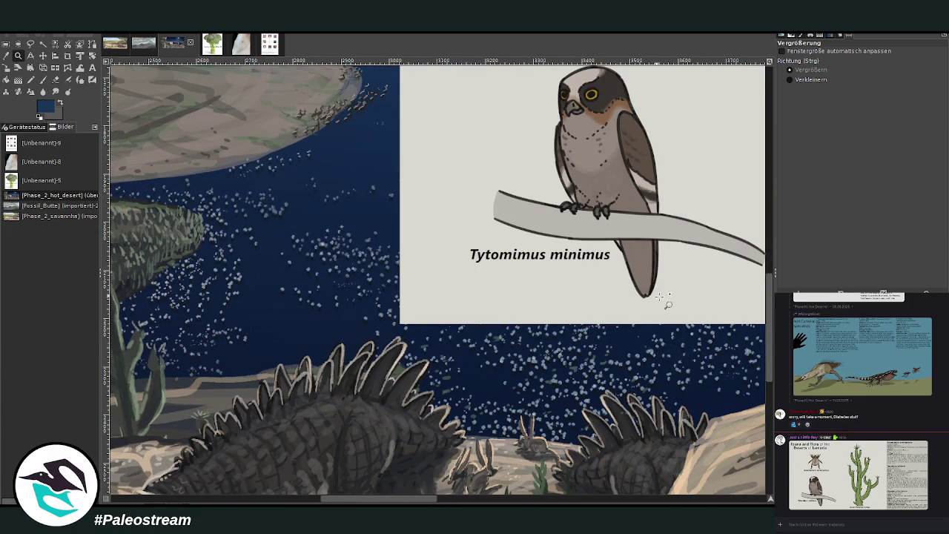
{"action": "left_click", "coordinate": [5, 67]}
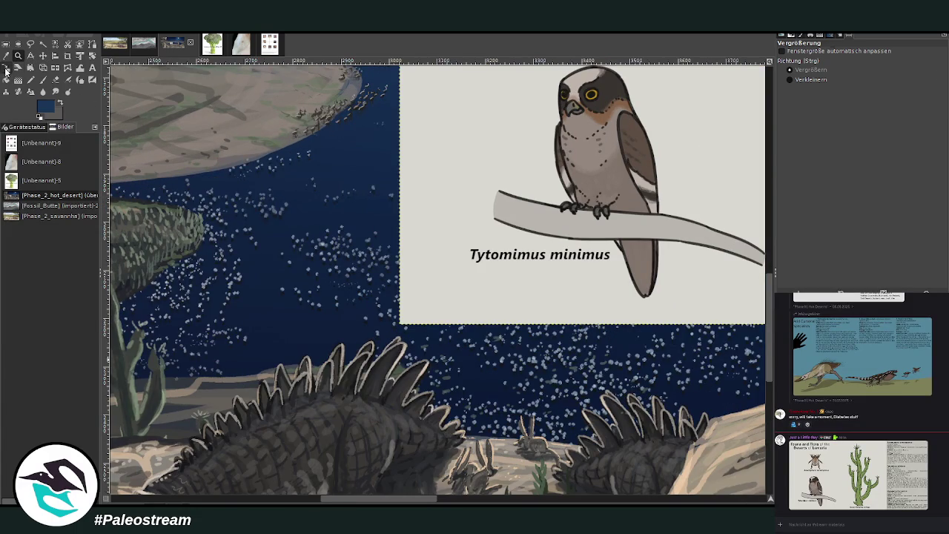
{"action": "left_click", "coordinate": [545, 212]}
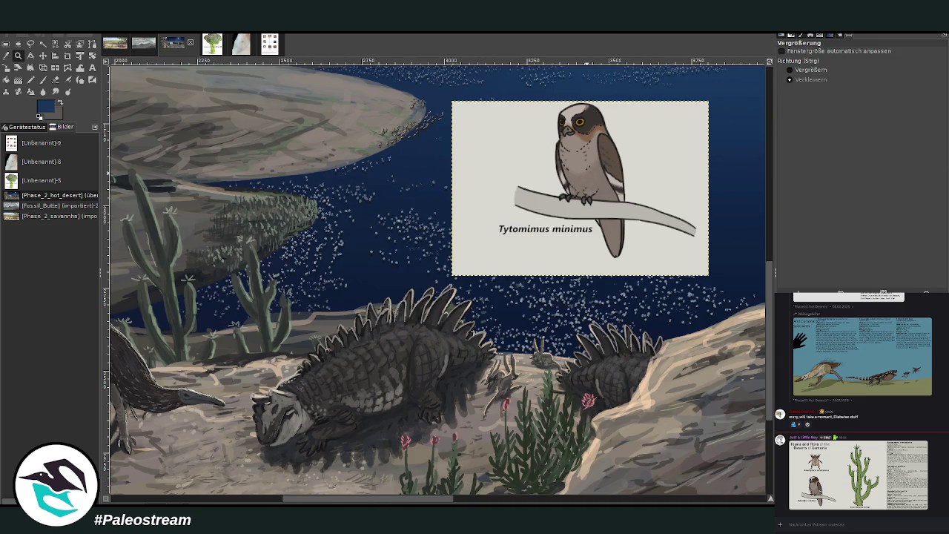
{"action": "left_click_drag", "start_coordinate": [548, 196], "coordinate": [540, 221]}
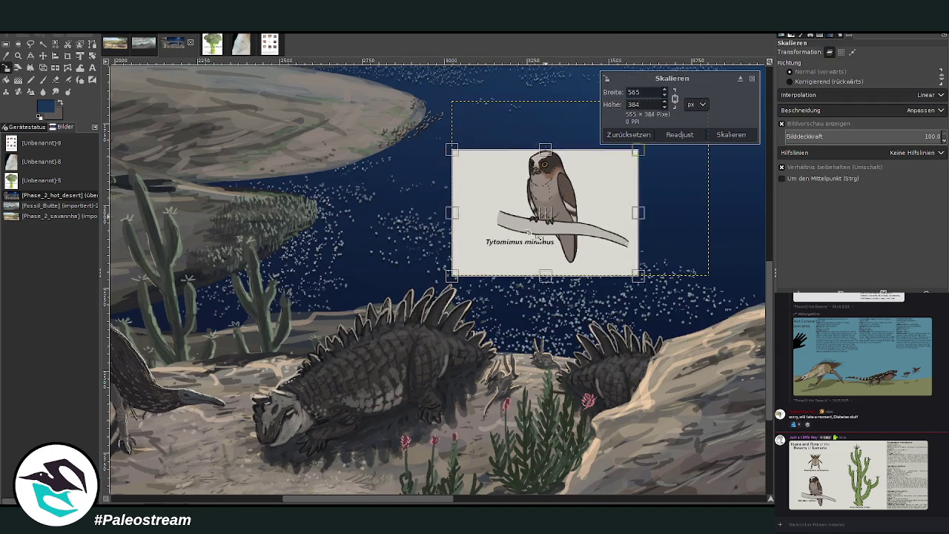
{"action": "left_click", "coordinate": [731, 134]}
{"action": "key", "text": "z"}
{"action": "left_click", "coordinate": [563, 200]}
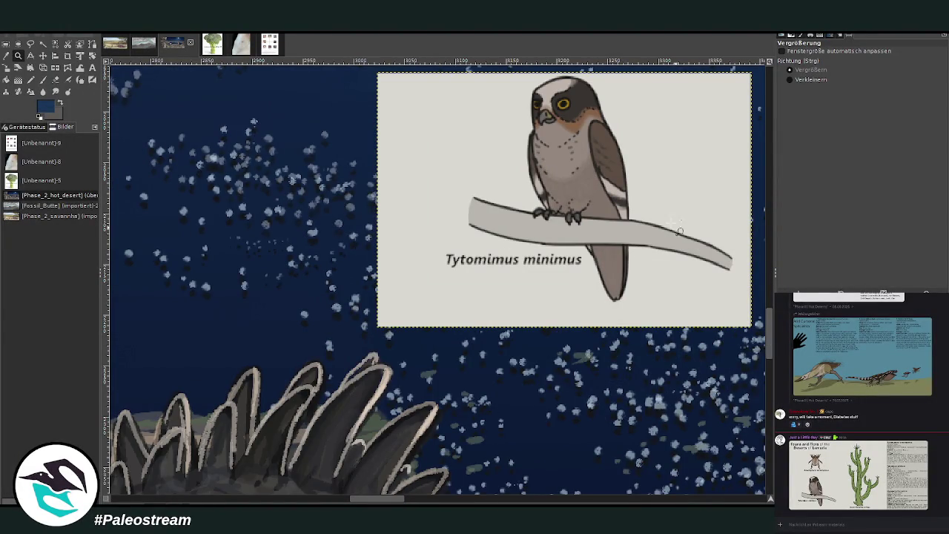
Nudge the owl card lower and sample the spines' dark grey as the paint colour
{"action": "key", "text": "m"}
{"action": "left_click_drag", "start_coordinate": [739, 279], "coordinate": [747, 359]}
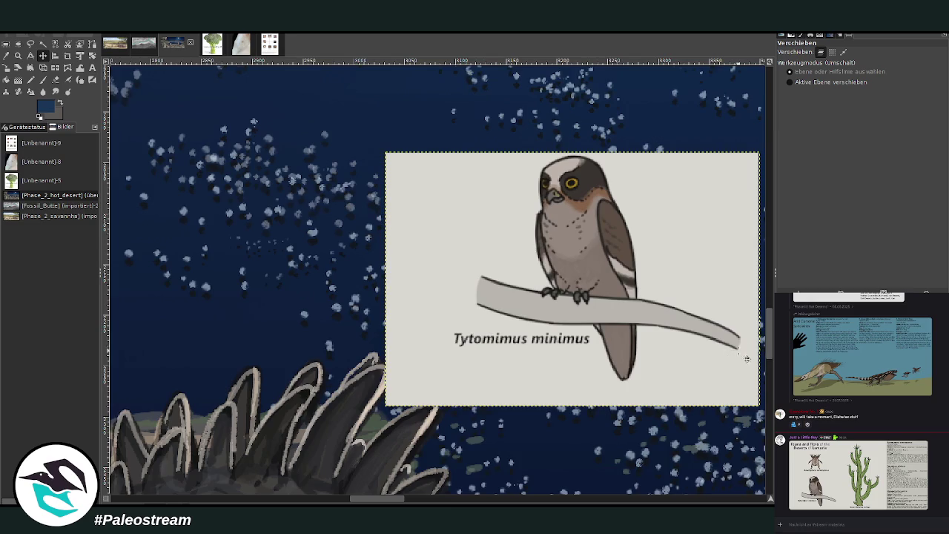
{"action": "scroll", "coordinate": [747, 359], "scroll_direction": "down", "scroll_amount": 2}
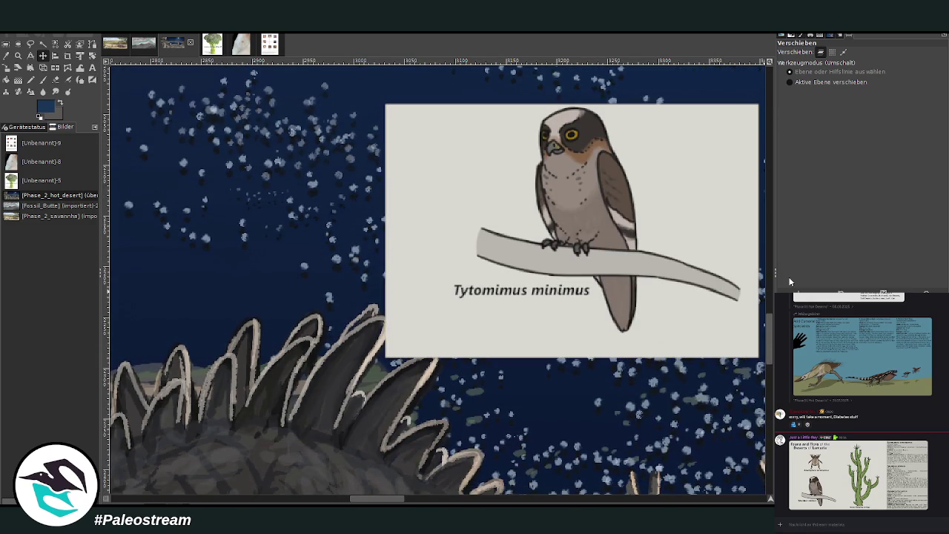
{"action": "left_click", "coordinate": [7, 55]}
{"action": "left_click", "coordinate": [344, 356]}
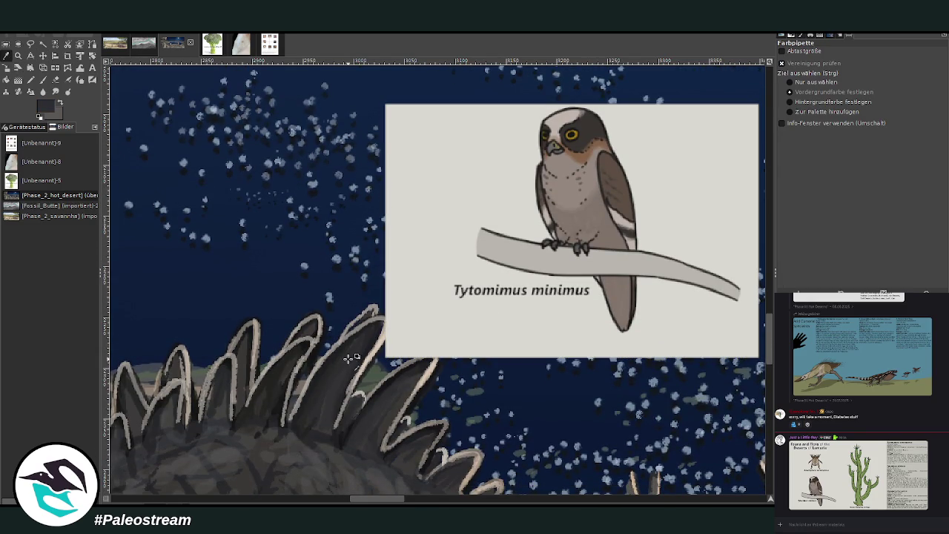
Paint a dark grey owl body with a rounded head on a spine tip
{"action": "key", "text": "p"}
{"action": "scroll", "coordinate": [846, 105], "scroll_direction": "down", "scroll_amount": 11}
{"action": "left_click", "coordinate": [912, 67]}
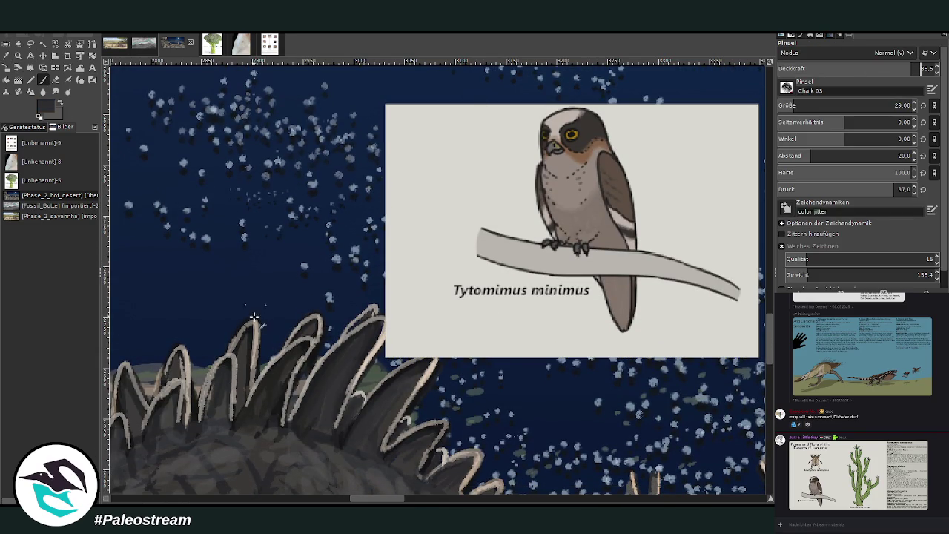
{"action": "left_click_drag", "start_coordinate": [256, 320], "coordinate": [246, 286]}
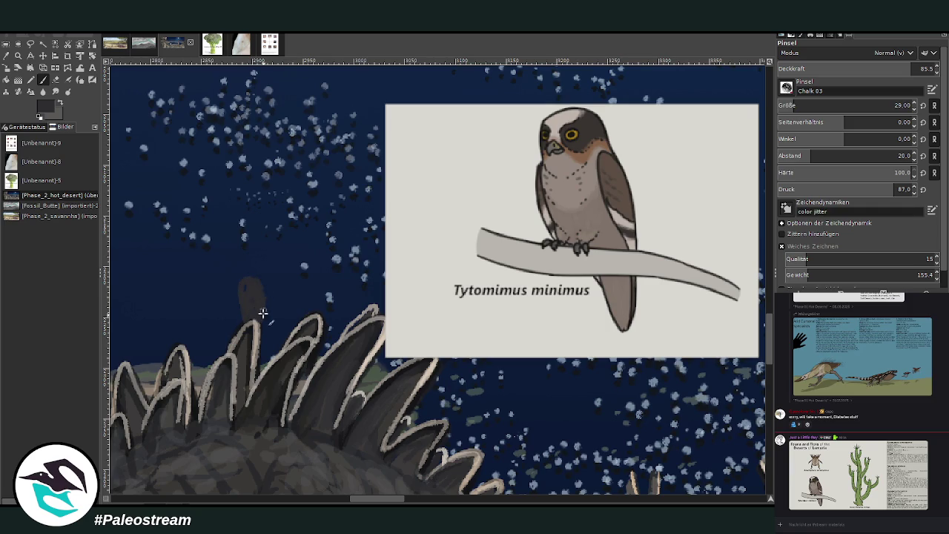
{"action": "scroll", "coordinate": [793, 107], "scroll_direction": "down", "scroll_amount": 7}
{"action": "mouse_move", "coordinate": [242, 277]}
{"action": "left_mouse_down"}
{"action": "mouse_move", "coordinate": [259, 283]}
{"action": "mouse_move", "coordinate": [242, 323]}
{"action": "left_mouse_up"}
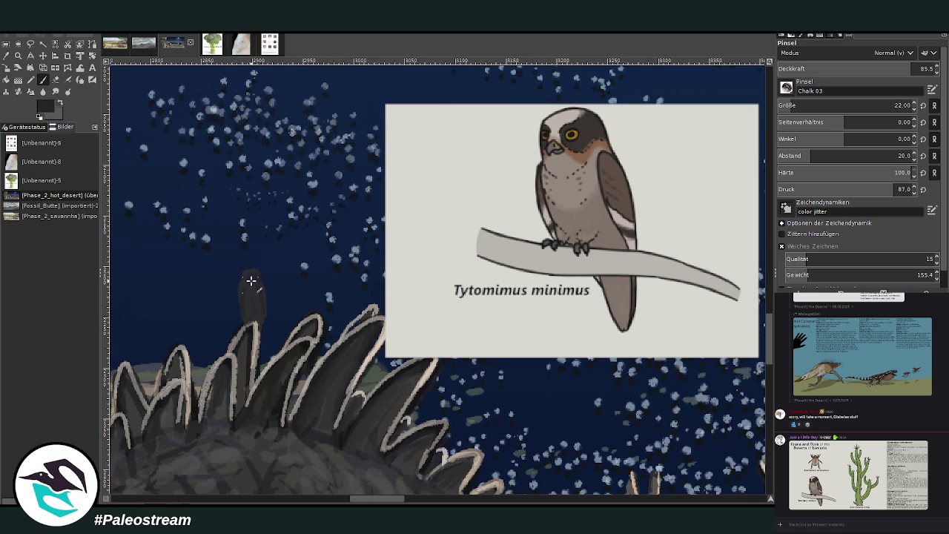
Set the brush size to 12 and paint light marks on the owl's head
{"action": "left_click", "coordinate": [6, 56]}
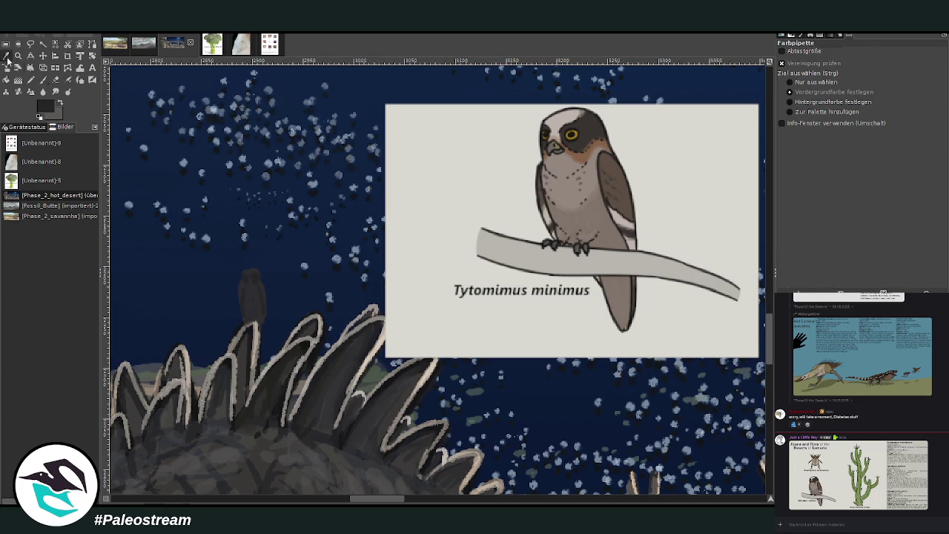
{"action": "scroll", "coordinate": [461, 261], "scroll_direction": "down", "scroll_amount": 5}
{"action": "scroll", "coordinate": [462, 261], "scroll_direction": "up", "scroll_amount": 2}
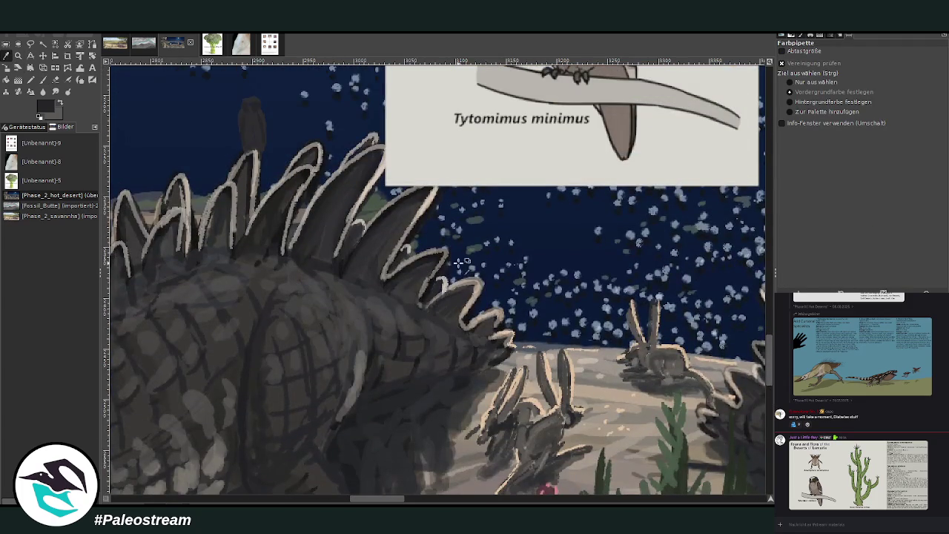
{"action": "scroll", "coordinate": [364, 361], "scroll_direction": "up", "scroll_amount": 3}
{"action": "left_click", "coordinate": [43, 80]}
{"action": "left_click", "coordinate": [788, 106]}
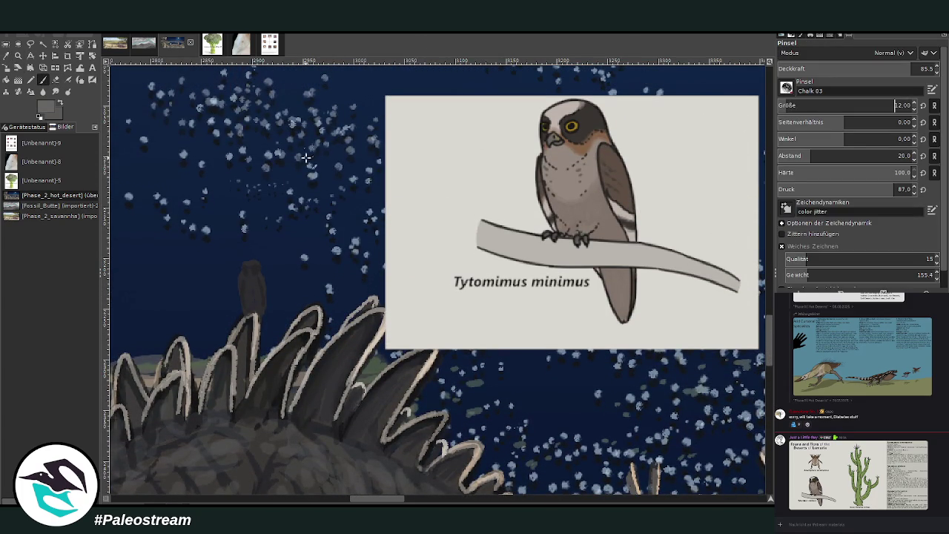
{"action": "left_click_drag", "start_coordinate": [249, 264], "coordinate": [250, 276]}
Lower the brush opacity to 31.9 and lighten the owl's right side
{"action": "left_click", "coordinate": [924, 69]}
{"action": "type", "text": "48.6"}
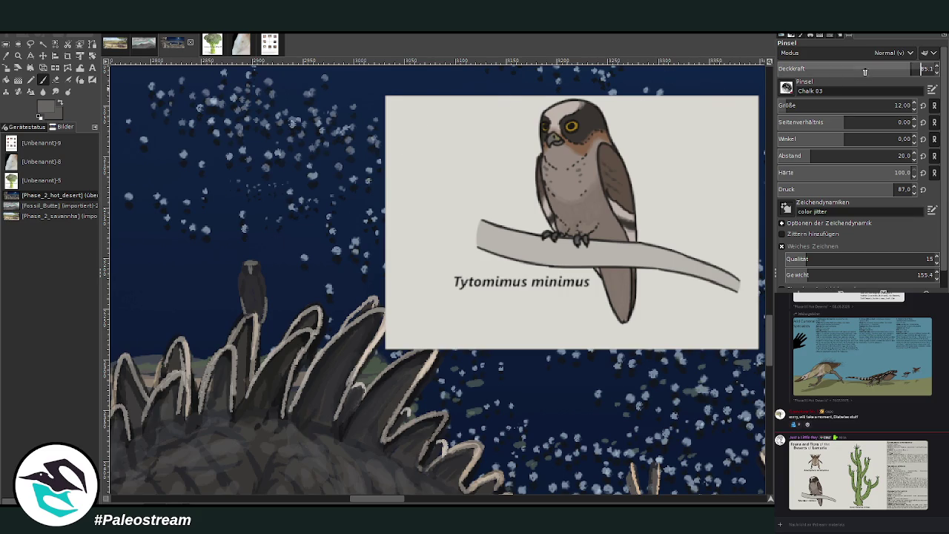
{"action": "key", "text": "Return"}
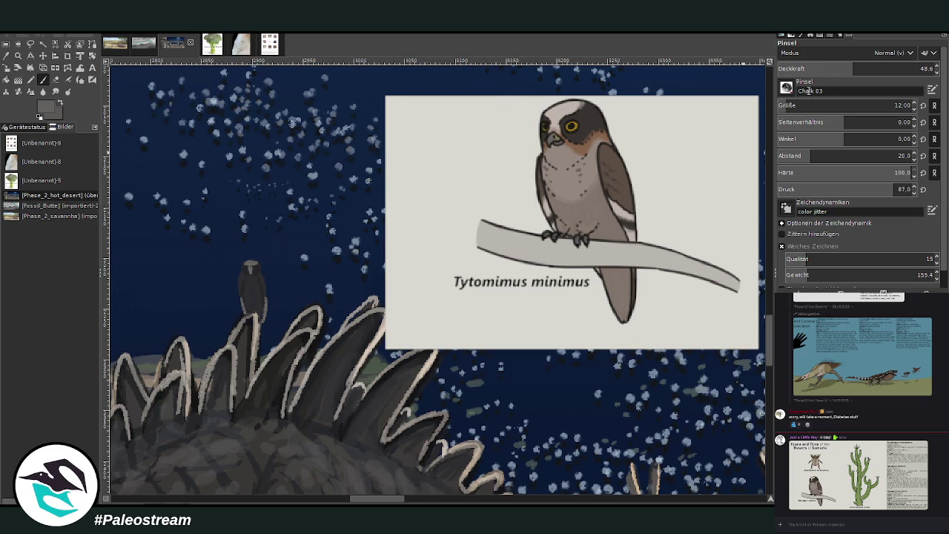
{"action": "left_click", "coordinate": [921, 69]}
{"action": "type", "text": "31.9"}
{"action": "key", "text": "Return"}
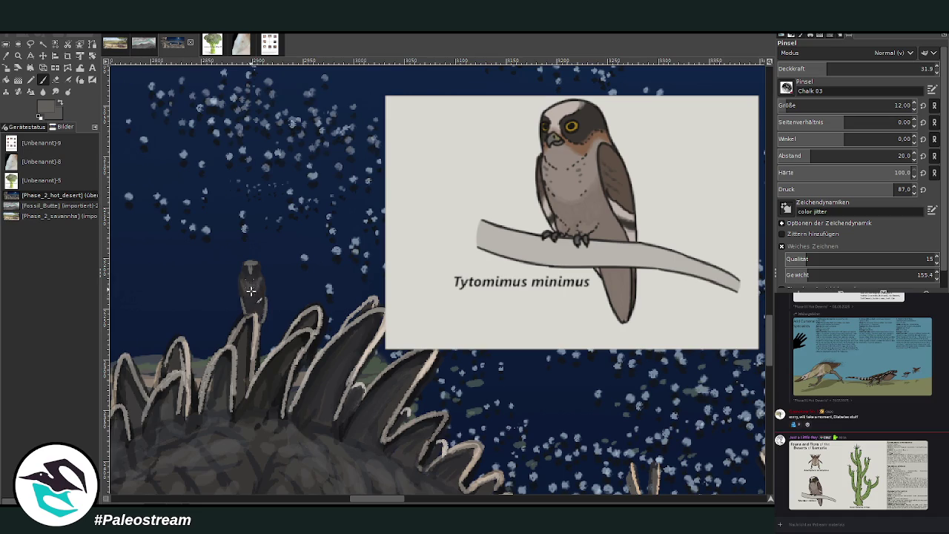
{"action": "left_click_drag", "start_coordinate": [239, 282], "coordinate": [260, 304]}
Sample a darker reference-owl colour, set opacity 40.4, and refine the owl's head markings
{"action": "left_click", "coordinate": [740, 250], "text": "ctrl"}
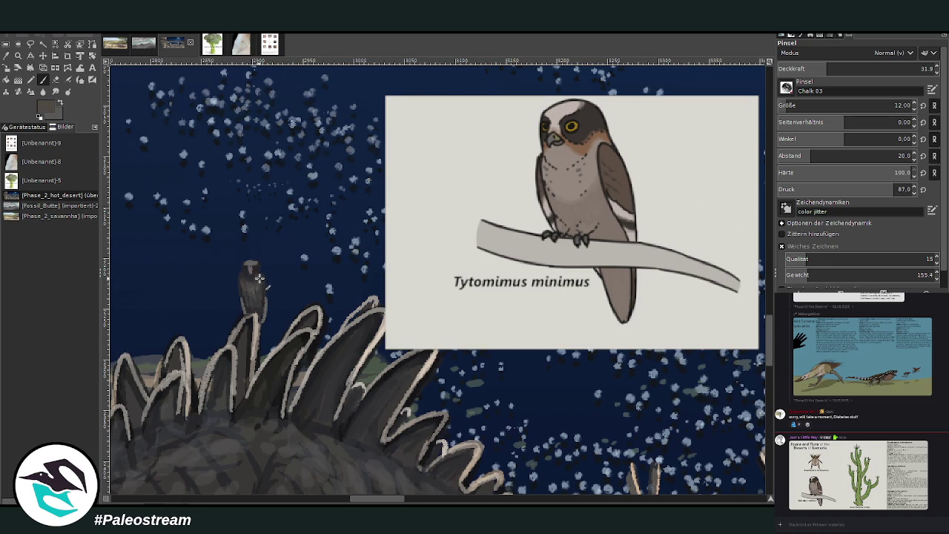
{"action": "left_click_drag", "start_coordinate": [830, 69], "coordinate": [844, 68]}
{"action": "left_click_drag", "start_coordinate": [259, 285], "coordinate": [249, 273]}
{"action": "left_click_drag", "start_coordinate": [252, 269], "coordinate": [256, 276]}
{"action": "left_click_drag", "start_coordinate": [252, 293], "coordinate": [248, 286]}
Sample a darker reference-owl colour, then a light beige from the painting
{"action": "left_click", "coordinate": [713, 202], "text": "ctrl"}
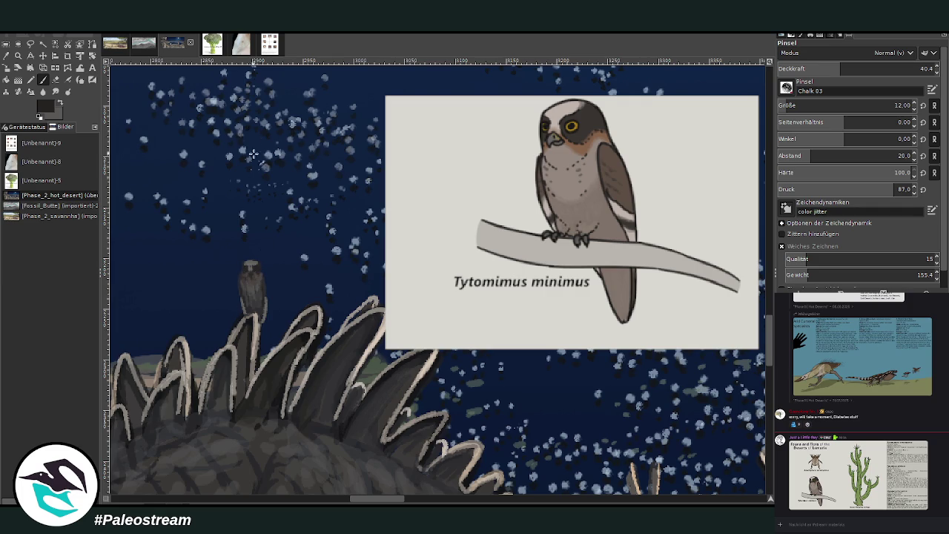
{"action": "left_click", "coordinate": [6, 55]}
{"action": "left_click", "coordinate": [382, 335]}
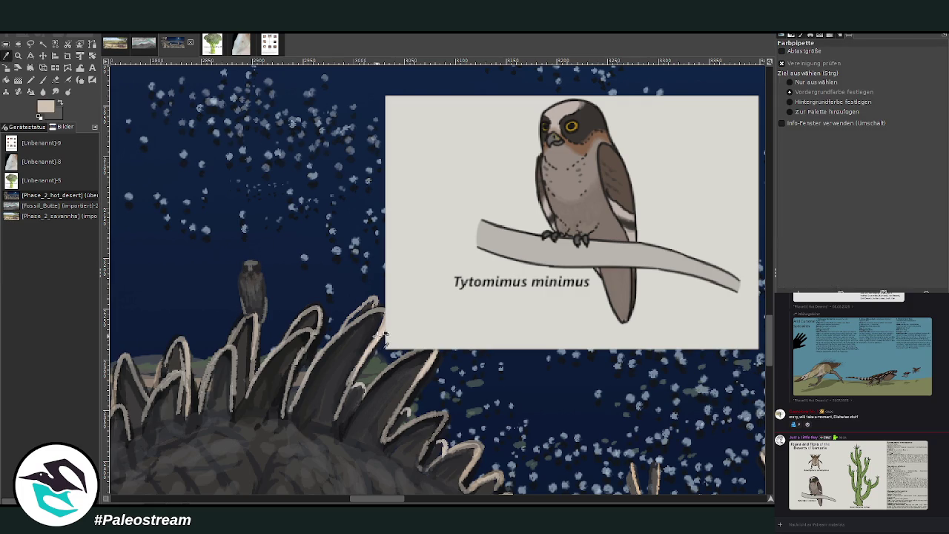
Outline the owl's right side and head with fine light beige strokes
{"action": "key", "text": "p"}
{"action": "scroll", "coordinate": [789, 105], "scroll_direction": "down", "scroll_amount": 5}
{"action": "left_click", "coordinate": [863, 68]}
{"action": "left_click_drag", "start_coordinate": [260, 274], "coordinate": [256, 333]}
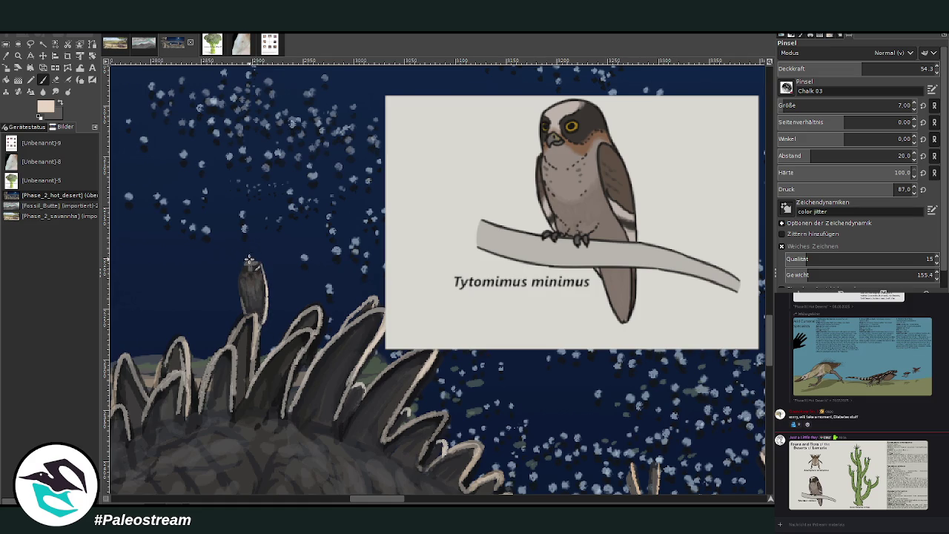
{"action": "mouse_move", "coordinate": [250, 260]}
{"action": "left_mouse_down"}
{"action": "mouse_move", "coordinate": [259, 264]}
{"action": "mouse_move", "coordinate": [237, 280]}
{"action": "left_mouse_up"}
Sample dark grey from the spines, set brush size 20 and opacity 65.3, and repaint the perch spike
{"action": "left_click", "coordinate": [7, 56]}
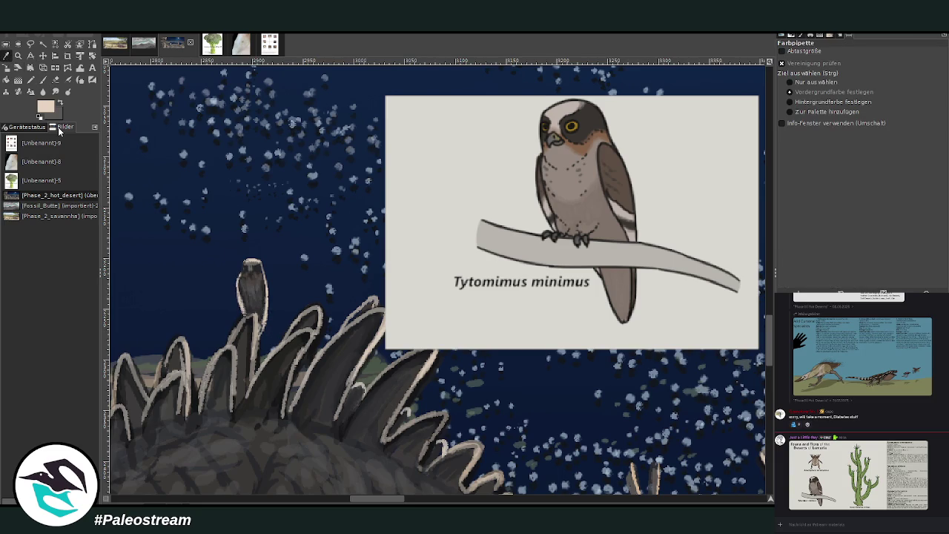
{"action": "left_click", "coordinate": [337, 377]}
{"action": "key", "text": "p"}
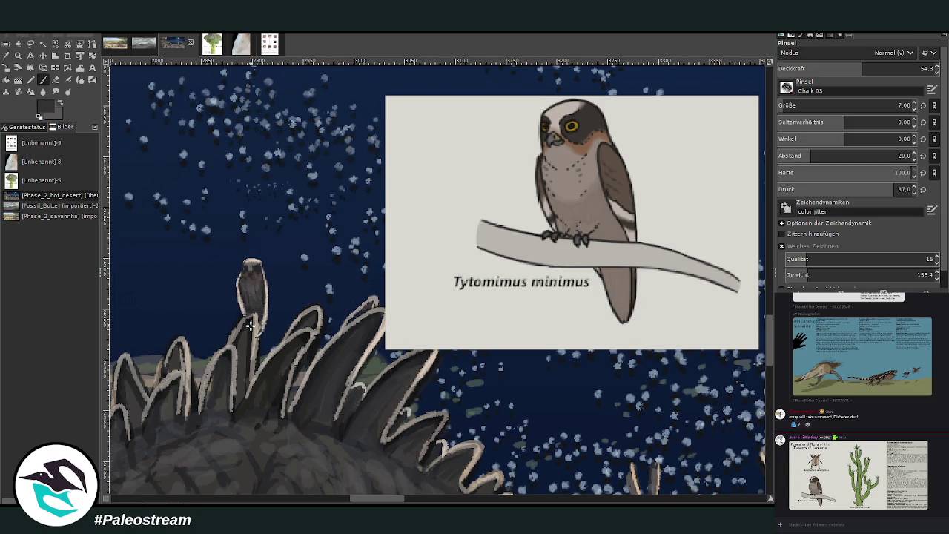
{"action": "left_click", "coordinate": [788, 104]}
{"action": "left_click", "coordinate": [881, 68]}
{"action": "mouse_move", "coordinate": [252, 313]}
{"action": "left_mouse_down"}
{"action": "mouse_move", "coordinate": [255, 371]}
{"action": "mouse_move", "coordinate": [256, 313]}
{"action": "mouse_move", "coordinate": [247, 354]}
{"action": "left_mouse_up"}
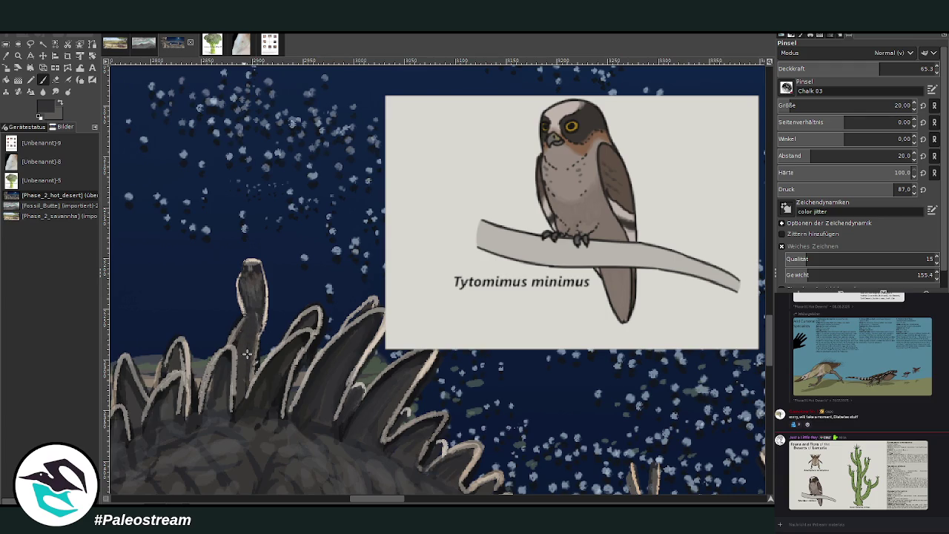
Darken the neighbouring spikes and the spines at the neck base with grey strokes
{"action": "mouse_move", "coordinate": [357, 324]}
{"action": "left_mouse_down"}
{"action": "mouse_move", "coordinate": [297, 400]}
{"action": "mouse_move", "coordinate": [304, 382]}
{"action": "mouse_move", "coordinate": [360, 356]}
{"action": "mouse_move", "coordinate": [349, 393]}
{"action": "left_mouse_up"}
{"action": "mouse_move", "coordinate": [400, 411]}
{"action": "left_mouse_down"}
{"action": "mouse_move", "coordinate": [386, 434]}
{"action": "mouse_move", "coordinate": [419, 356]}
{"action": "mouse_move", "coordinate": [364, 400]}
{"action": "mouse_move", "coordinate": [470, 457]}
{"action": "left_mouse_up"}
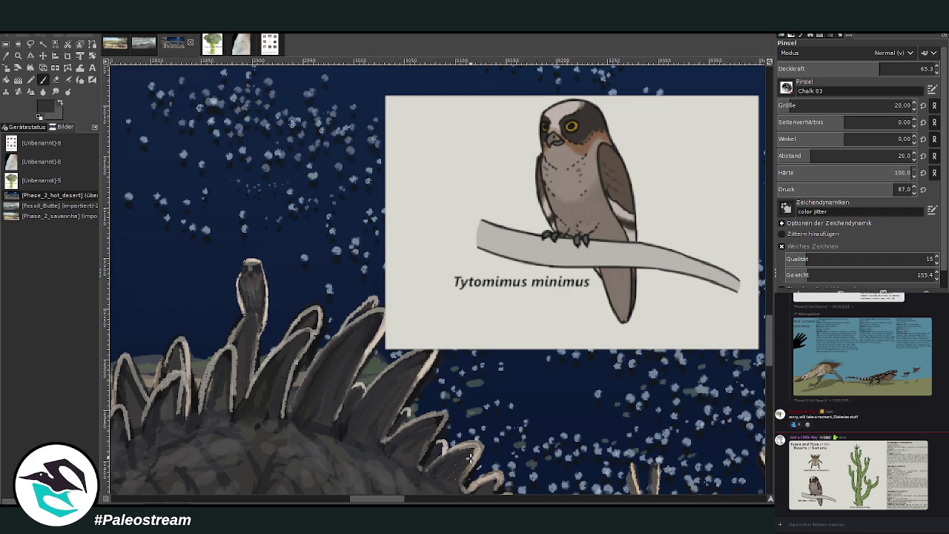
{"action": "scroll", "coordinate": [374, 496], "scroll_direction": "left", "scroll_amount": 5}
{"action": "mouse_move", "coordinate": [339, 367]}
{"action": "left_mouse_down"}
{"action": "mouse_move", "coordinate": [319, 400]}
{"action": "mouse_move", "coordinate": [286, 398]}
{"action": "mouse_move", "coordinate": [295, 382]}
{"action": "mouse_move", "coordinate": [281, 371]}
{"action": "mouse_move", "coordinate": [236, 368]}
{"action": "mouse_move", "coordinate": [216, 441]}
{"action": "mouse_move", "coordinate": [195, 416]}
{"action": "mouse_move", "coordinate": [190, 462]}
{"action": "left_mouse_up"}
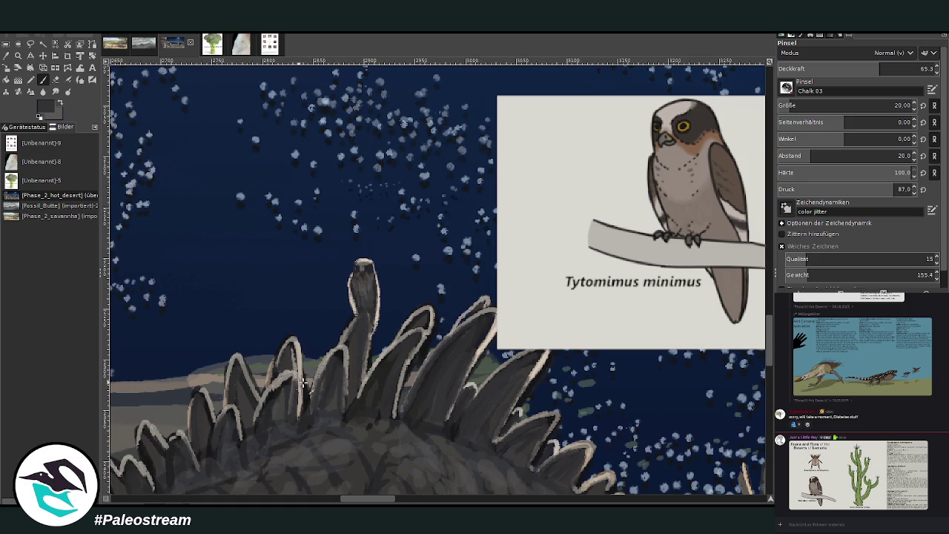
{"action": "left_click_drag", "start_coordinate": [387, 362], "coordinate": [355, 408]}
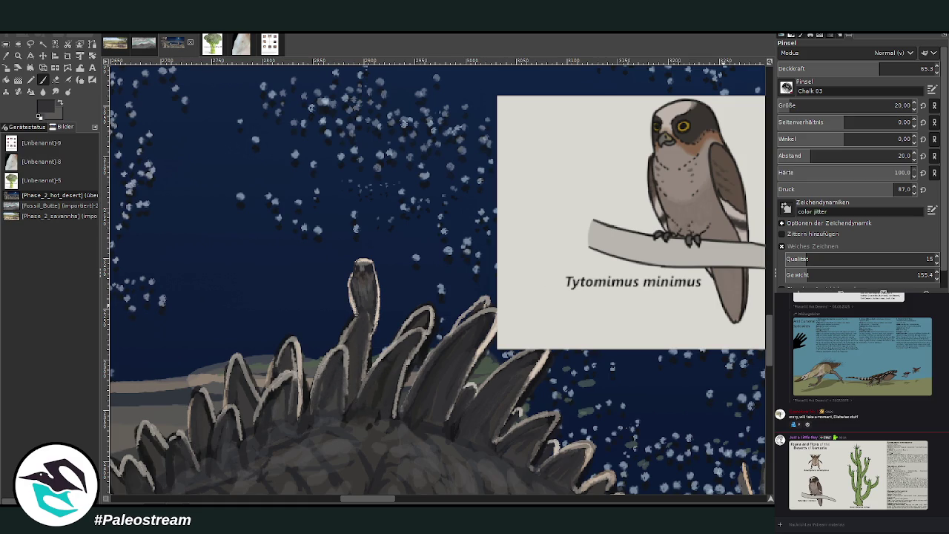
Zoom out to see the whole lakeside scene with the owl on its spine, then return to the Paintbrush
{"action": "key", "text": "minus"}
{"action": "key", "text": "minus"}
{"action": "key", "text": "minus"}
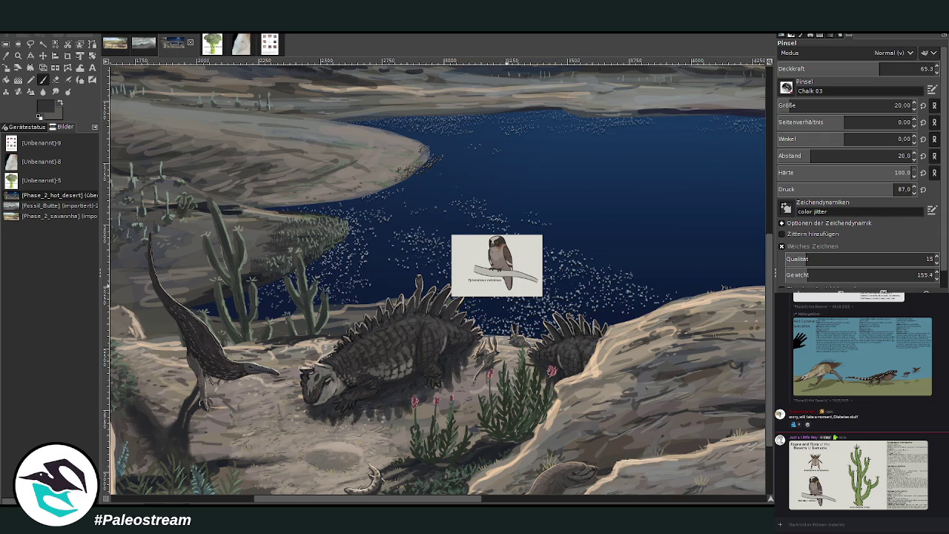
{"action": "key", "text": "z"}
{"action": "scroll", "coordinate": [769, 342], "scroll_direction": "down", "scroll_amount": 3}
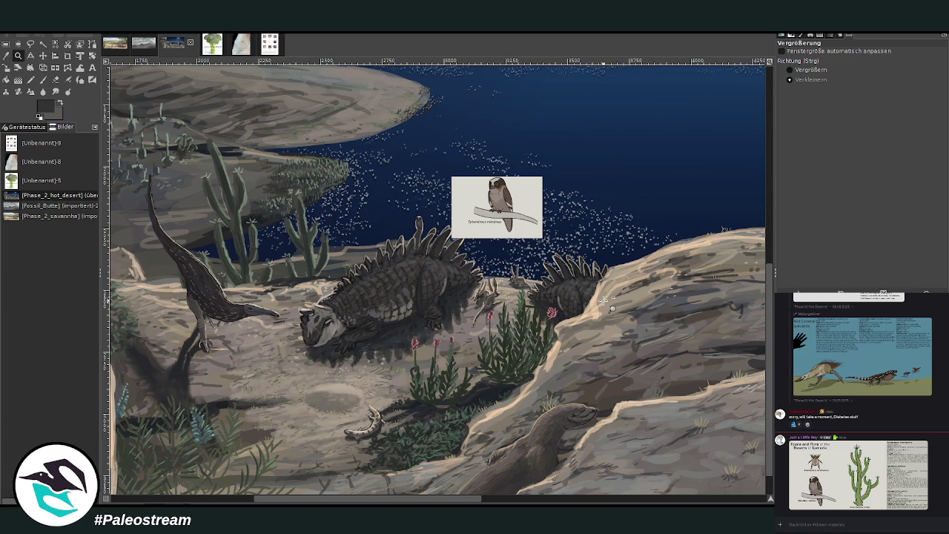
{"action": "key", "text": "p"}
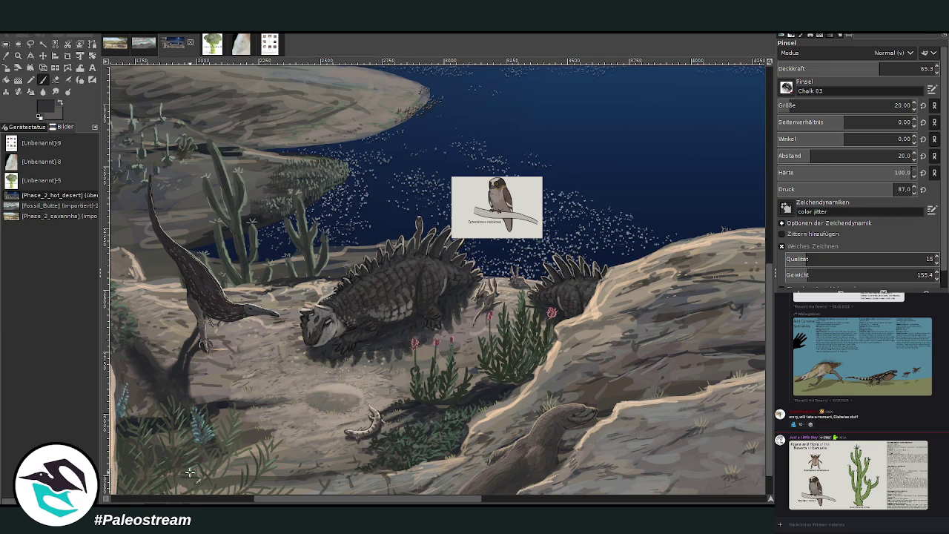
Zoom in on the spiny creature and the Tytomimus minimus card
{"action": "left_click", "coordinate": [18, 55]}
{"action": "left_click_drag", "start_coordinate": [389, 147], "coordinate": [524, 290]}
{"action": "left_click", "coordinate": [801, 69]}
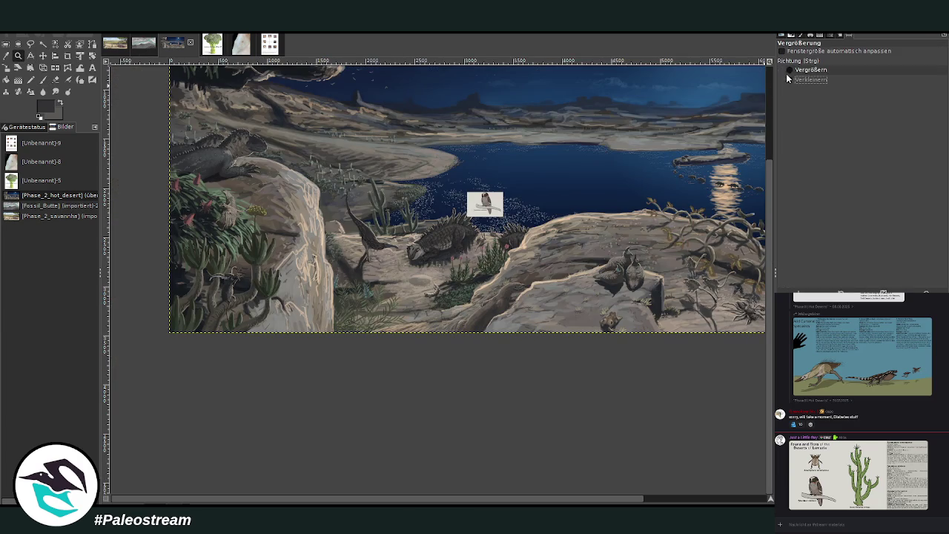
{"action": "left_click", "coordinate": [434, 181]}
{"action": "left_click", "coordinate": [407, 180]}
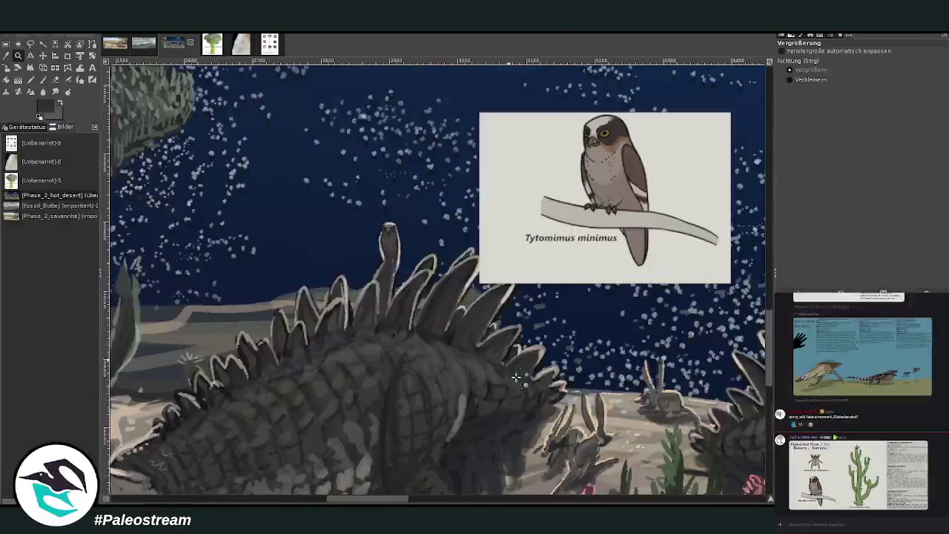
{"action": "left_click_drag", "start_coordinate": [287, 117], "coordinate": [553, 424]}
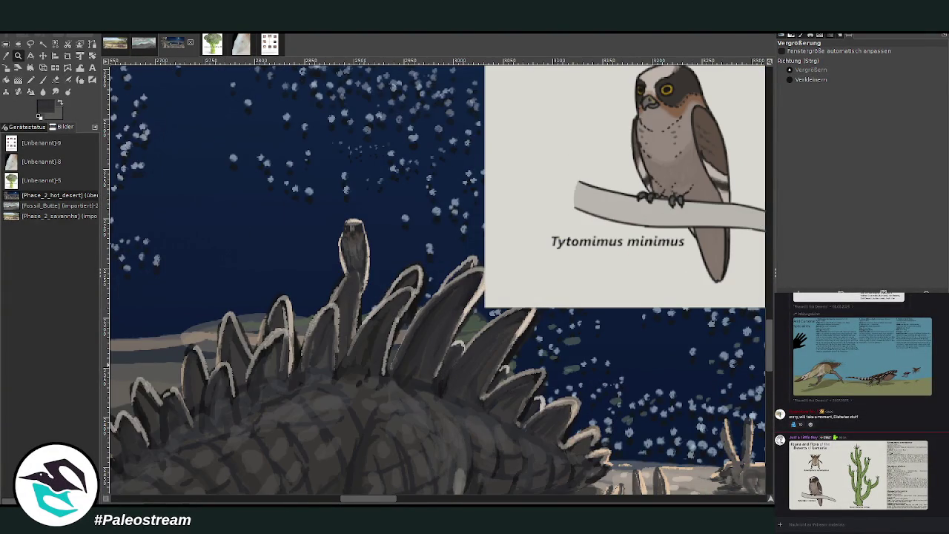
Hide the Tytomimus minimus card layer, lasso-select the small owl, then deselect
{"action": "key", "text": "Delete"}
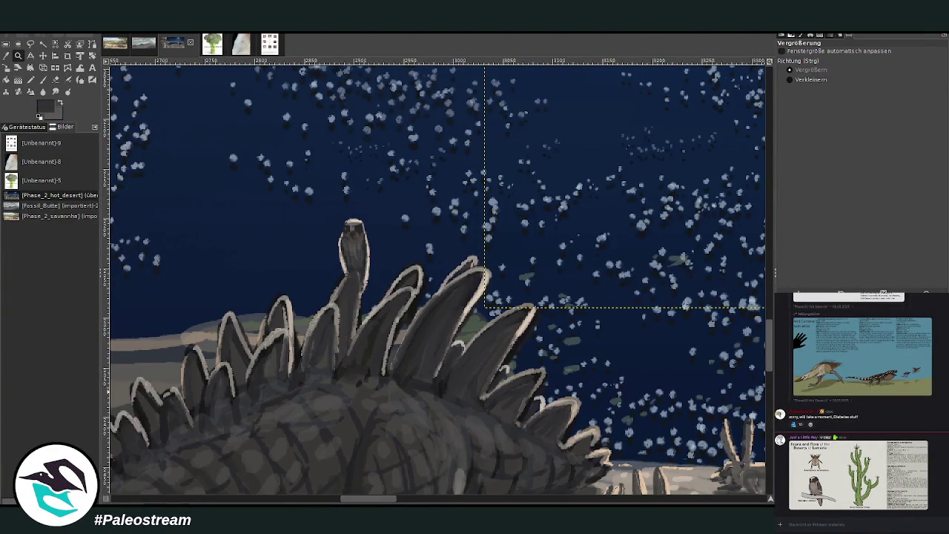
{"action": "key", "text": "Page_Down"}
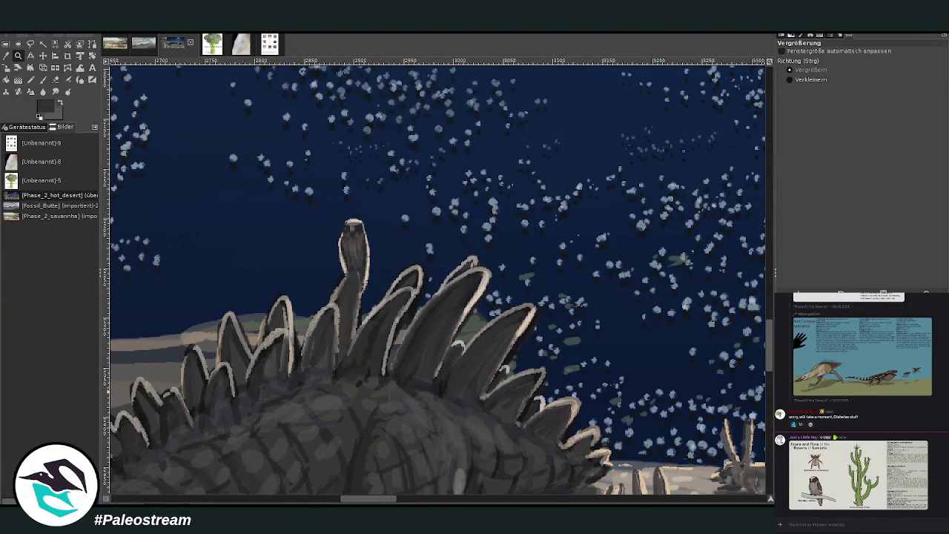
{"action": "left_click", "coordinate": [30, 43]}
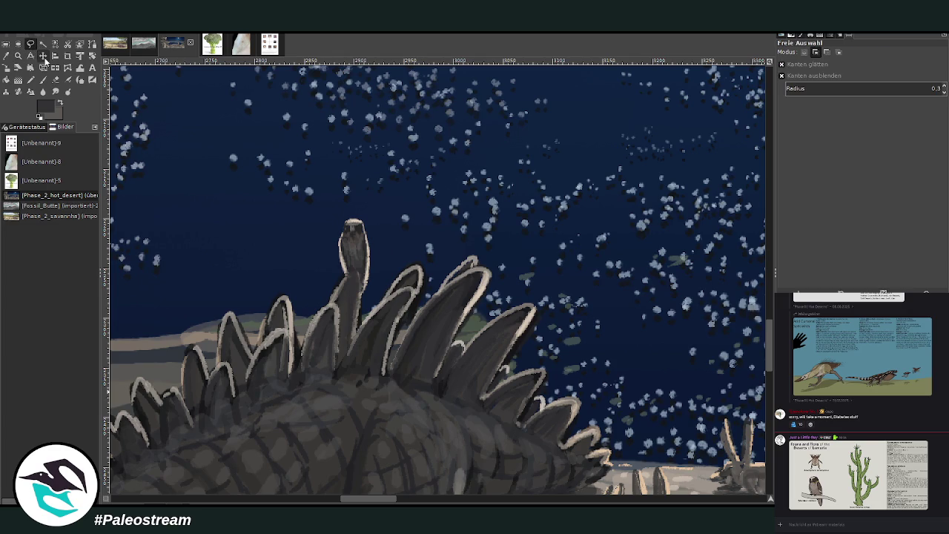
{"action": "left_click_drag", "start_coordinate": [363, 286], "coordinate": [362, 303]}
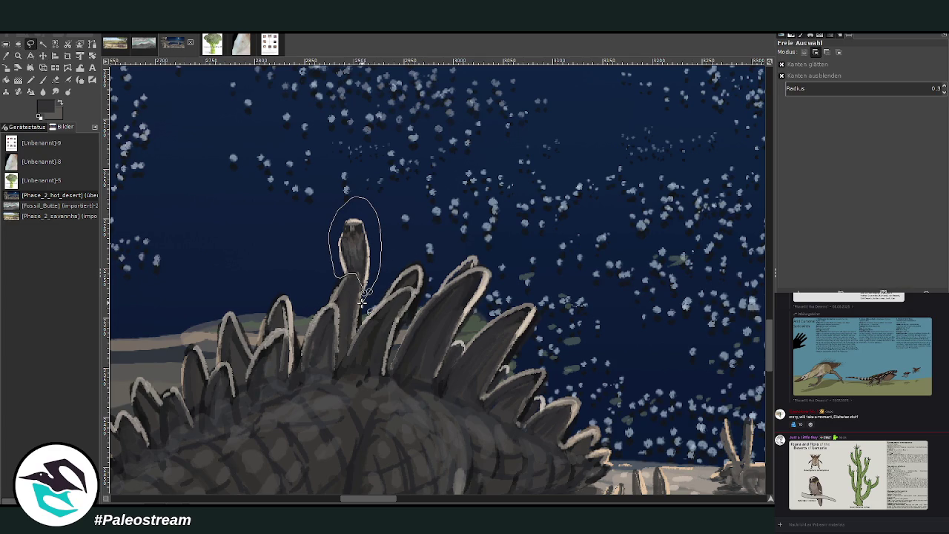
{"action": "key", "text": "Return"}
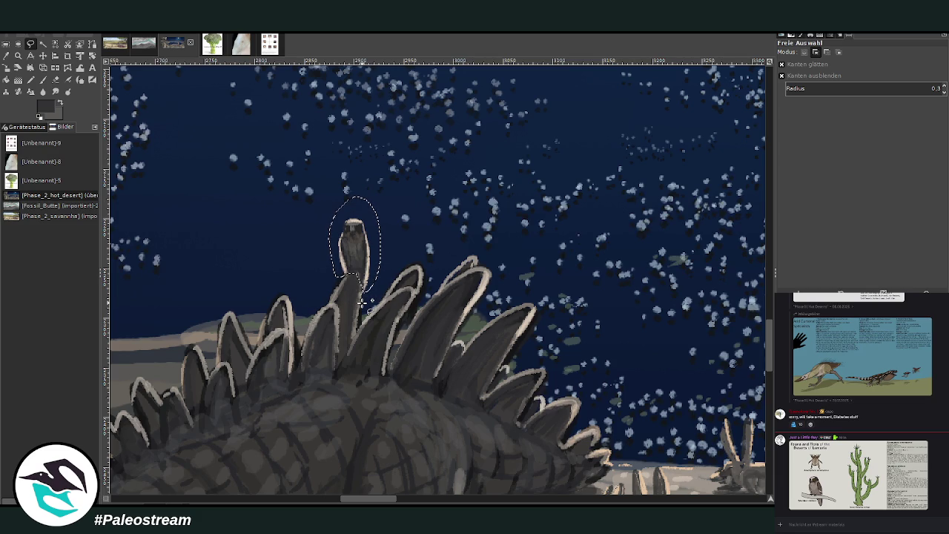
{"action": "key", "text": "r"}
{"action": "left_click", "coordinate": [275, 373]}
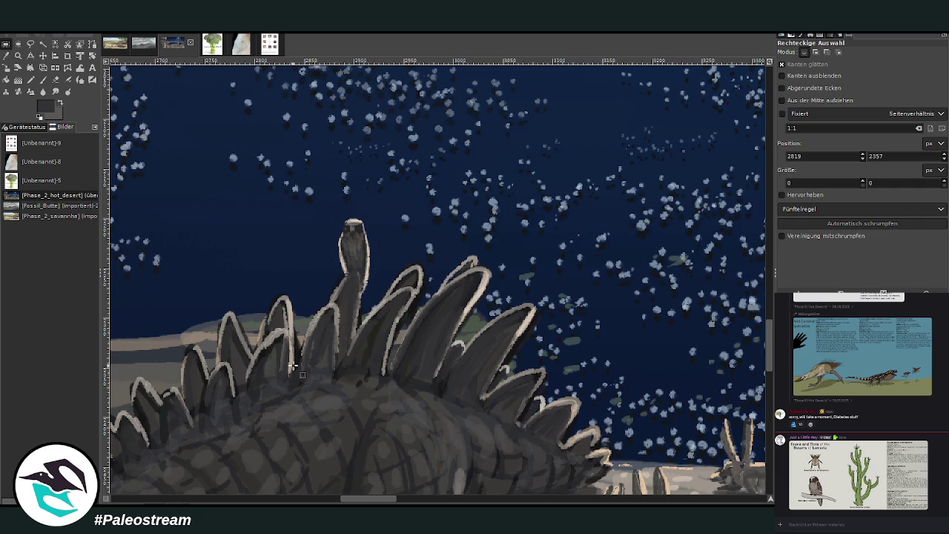
Fit the painting in the window and zoom in on the spiny creature's back
{"action": "key", "text": "shift+ctrl+j"}
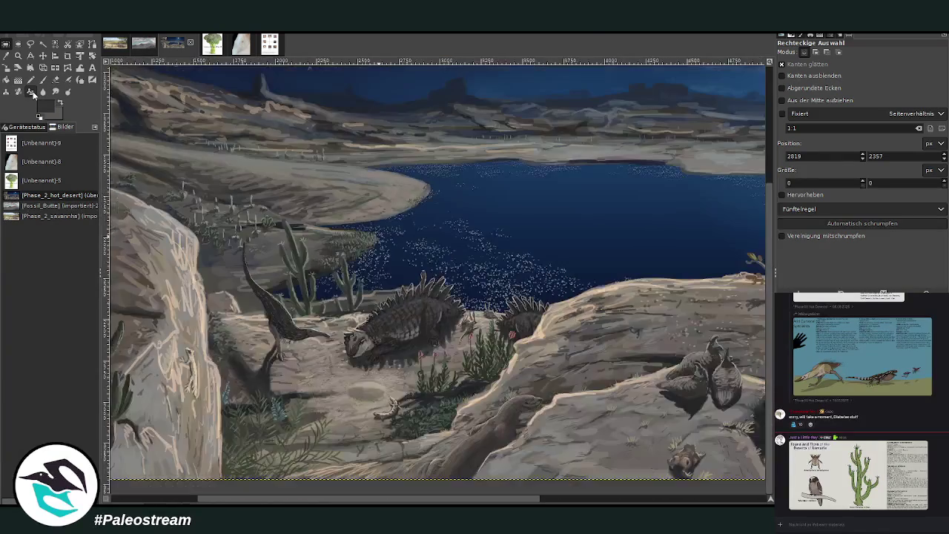
{"action": "left_click", "coordinate": [18, 56]}
{"action": "left_click_drag", "start_coordinate": [381, 201], "coordinate": [553, 376]}
{"action": "left_click_drag", "start_coordinate": [275, 138], "coordinate": [478, 297]}
{"action": "key", "text": "o"}
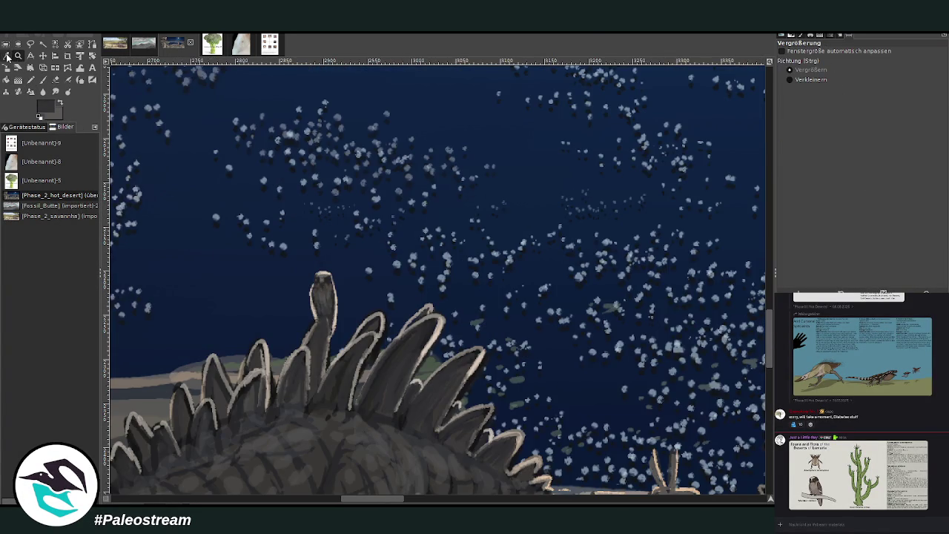
Sample the beige of the spine outline and paint short beige strokes above the spines
{"action": "left_click", "coordinate": [330, 311]}
{"action": "left_click", "coordinate": [43, 80]}
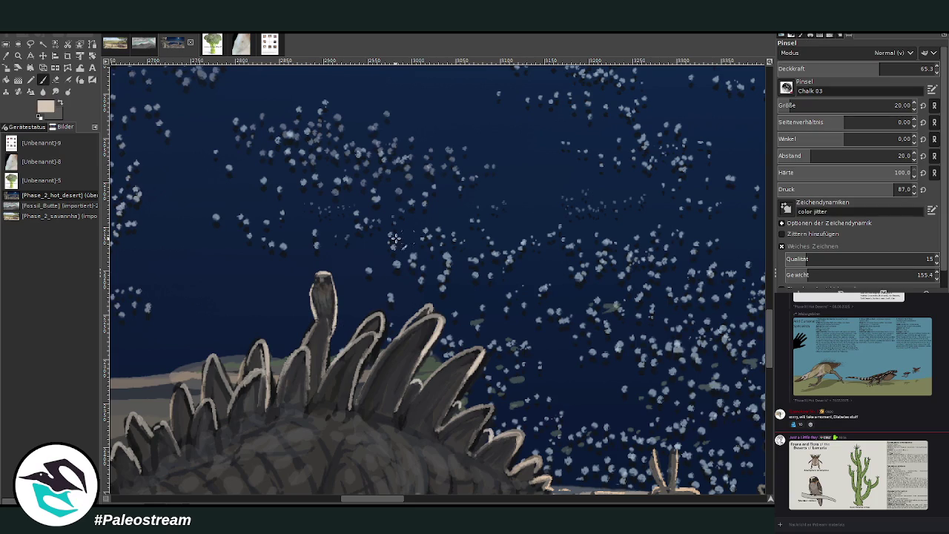
{"action": "left_click_drag", "start_coordinate": [404, 238], "coordinate": [370, 238]}
{"action": "mouse_move", "coordinate": [427, 248]}
{"action": "left_mouse_down"}
{"action": "mouse_move", "coordinate": [433, 280]}
{"action": "mouse_move", "coordinate": [427, 247]}
{"action": "left_mouse_up"}
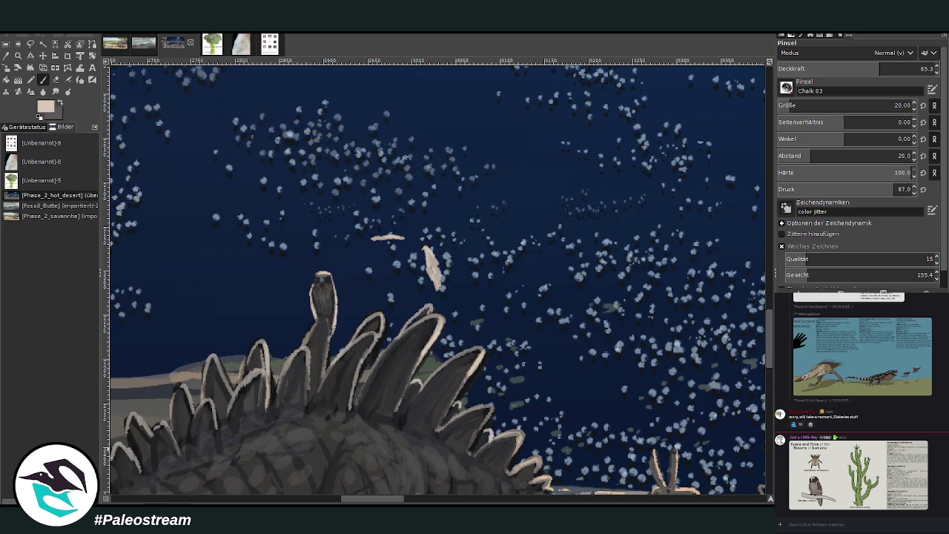
Move the owl reference card up and right, then zoom in around it
{"action": "key", "text": "minus"}
{"action": "key", "text": "minus"}
{"action": "key", "text": "minus"}
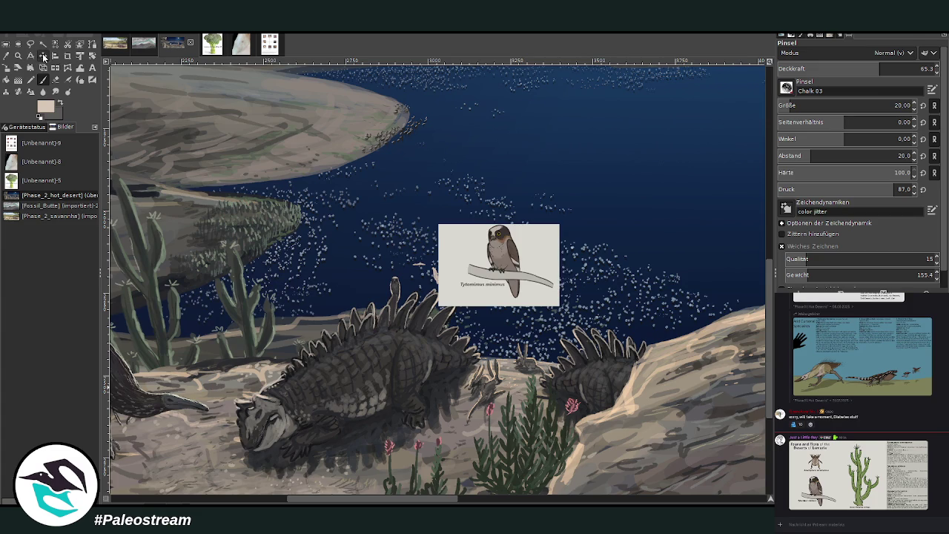
{"action": "left_click", "coordinate": [43, 56]}
{"action": "left_click_drag", "start_coordinate": [464, 241], "coordinate": [481, 236]}
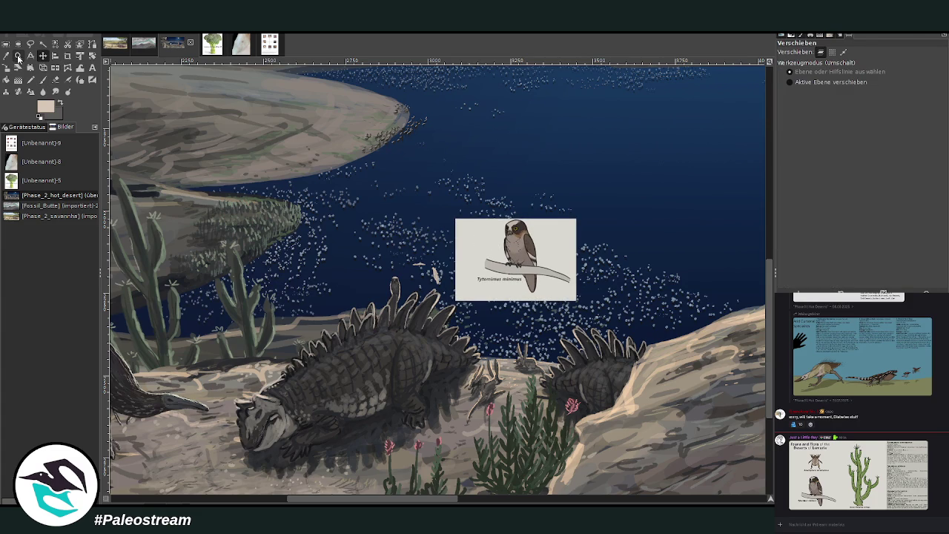
{"action": "left_click", "coordinate": [18, 56]}
{"action": "left_click_drag", "start_coordinate": [350, 190], "coordinate": [553, 356]}
{"action": "left_click_drag", "start_coordinate": [227, 111], "coordinate": [705, 443]}
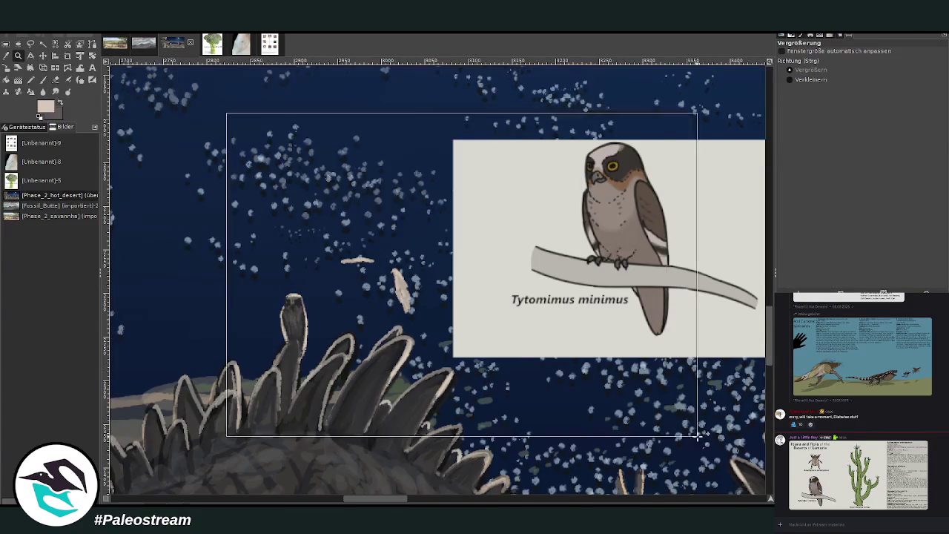
Lengthen the pale leaf-shaped stroke upward, then make the brush smaller
{"action": "left_click", "coordinate": [43, 80]}
{"action": "left_click_drag", "start_coordinate": [369, 338], "coordinate": [354, 298]}
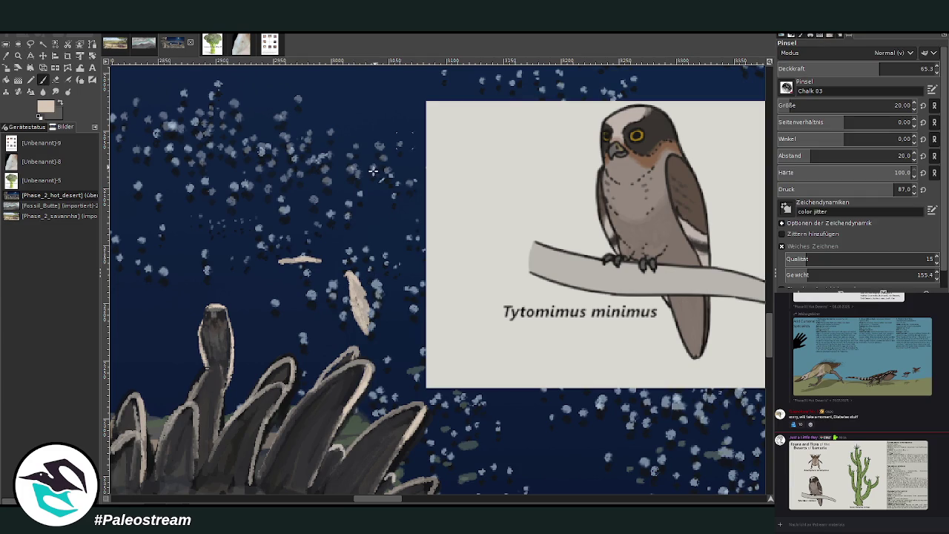
{"action": "mouse_move", "coordinate": [369, 335]}
{"action": "left_mouse_down"}
{"action": "mouse_move", "coordinate": [347, 268]}
{"action": "mouse_move", "coordinate": [263, 265]}
{"action": "mouse_move", "coordinate": [333, 259]}
{"action": "mouse_move", "coordinate": [368, 289]}
{"action": "left_mouse_up"}
{"action": "key", "text": "bracketleft"}
{"action": "key", "text": "bracketleft"}
{"action": "key", "text": "bracketleft"}
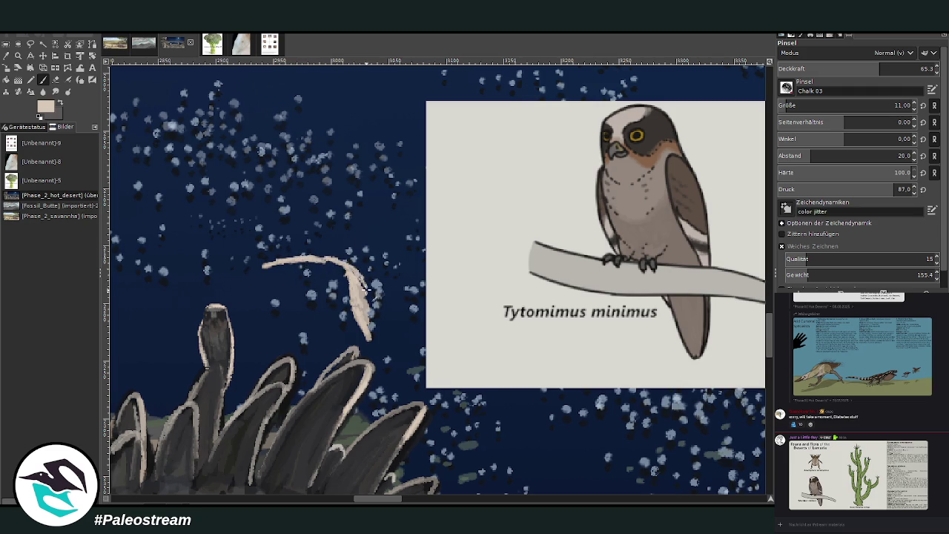
Shade the lower feather with a sampled dark grey at 80.1 opacity
{"action": "left_click", "coordinate": [7, 56]}
{"action": "left_click", "coordinate": [221, 312]}
{"action": "key", "text": "p"}
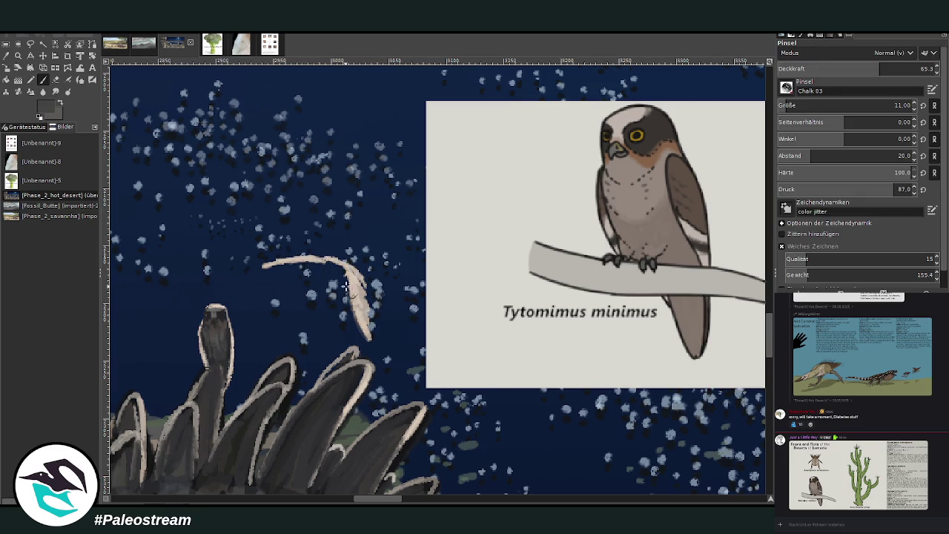
{"action": "left_click", "coordinate": [7, 56]}
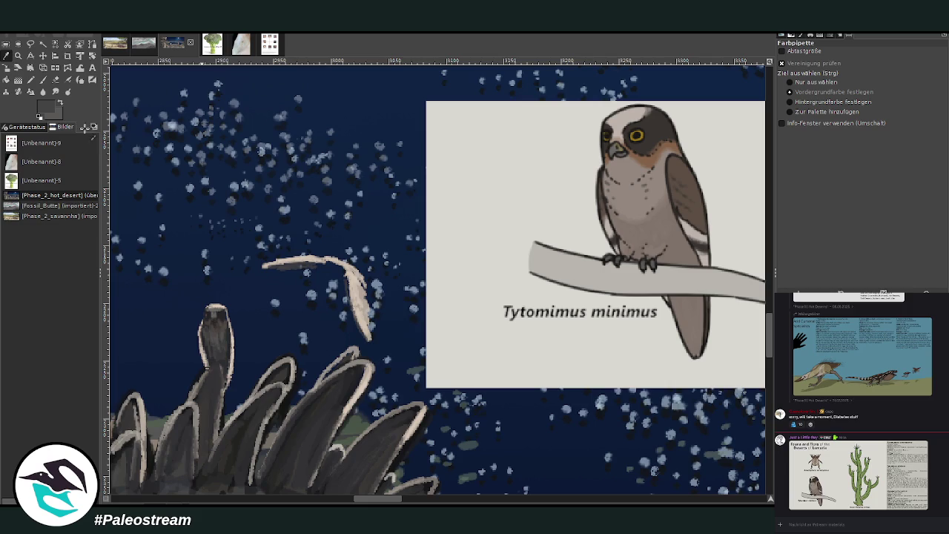
{"action": "left_click", "coordinate": [224, 351]}
{"action": "left_click", "coordinate": [43, 79]}
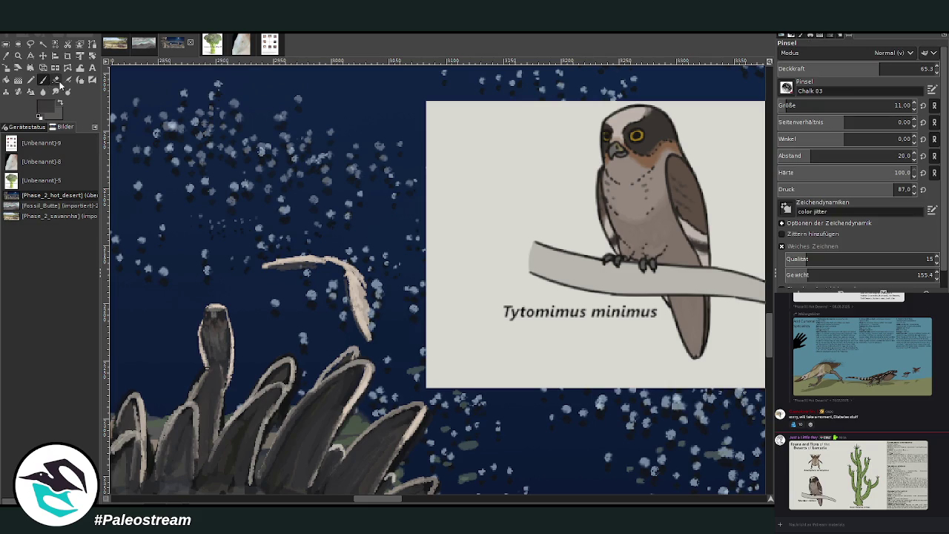
{"action": "left_click", "coordinate": [881, 69]}
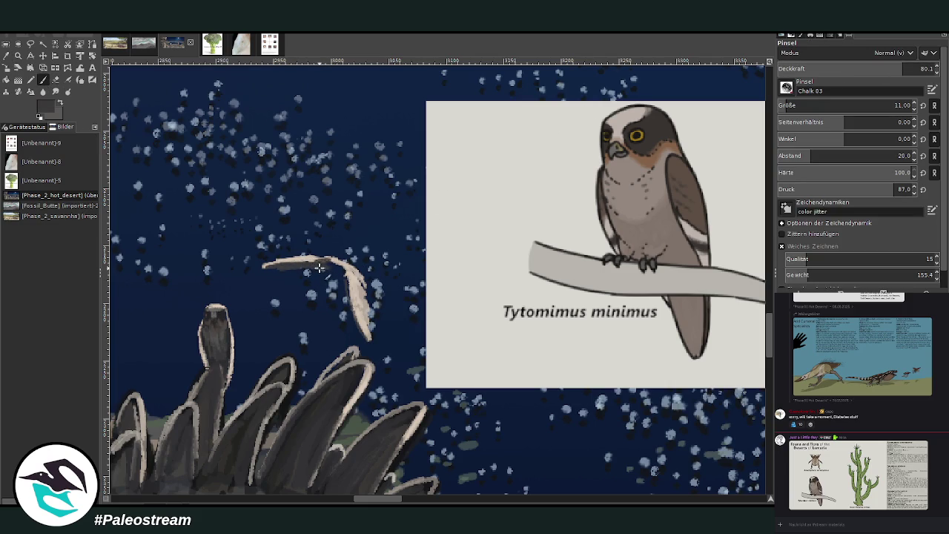
{"action": "left_click_drag", "start_coordinate": [339, 272], "coordinate": [364, 334]}
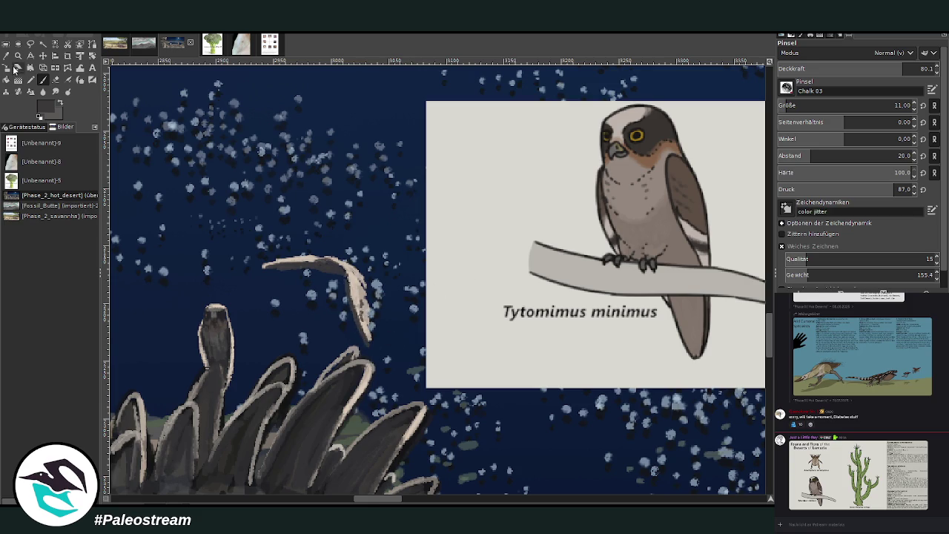
Add darker barb strokes along the feather, resampling colours from the painting
{"action": "key", "text": "o"}
{"action": "left_click", "coordinate": [216, 311]}
{"action": "key", "text": "p"}
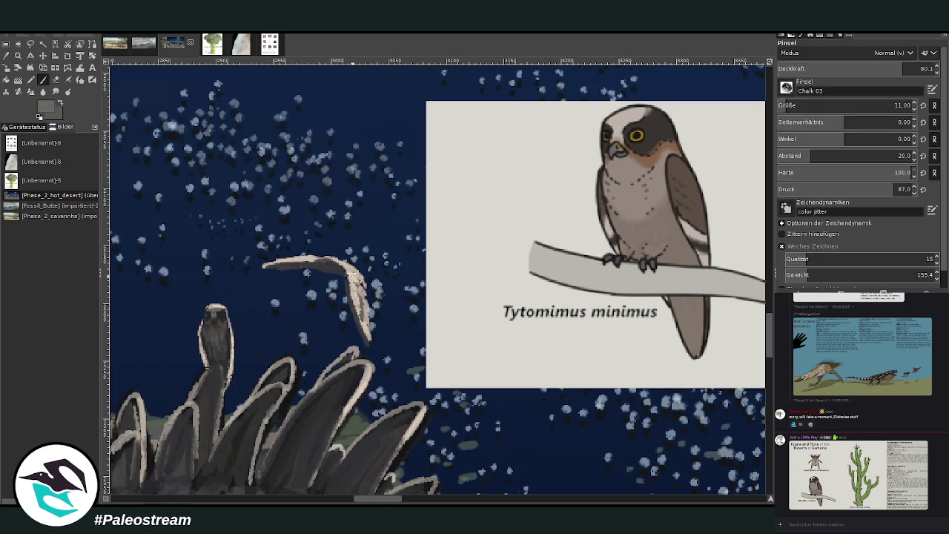
{"action": "mouse_move", "coordinate": [354, 295]}
{"action": "left_mouse_down"}
{"action": "mouse_move", "coordinate": [319, 259]}
{"action": "mouse_move", "coordinate": [329, 259]}
{"action": "left_mouse_up"}
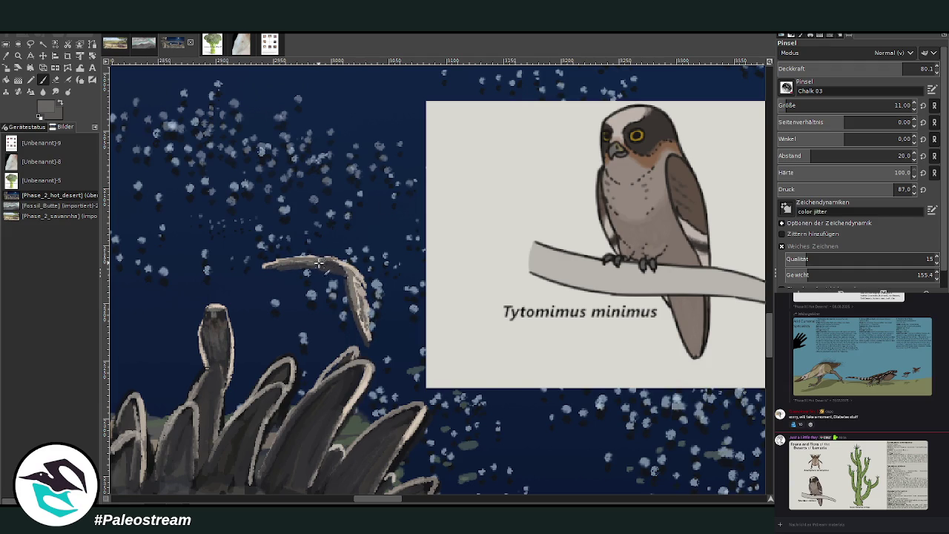
{"action": "key", "text": "o"}
{"action": "left_click", "coordinate": [222, 315]}
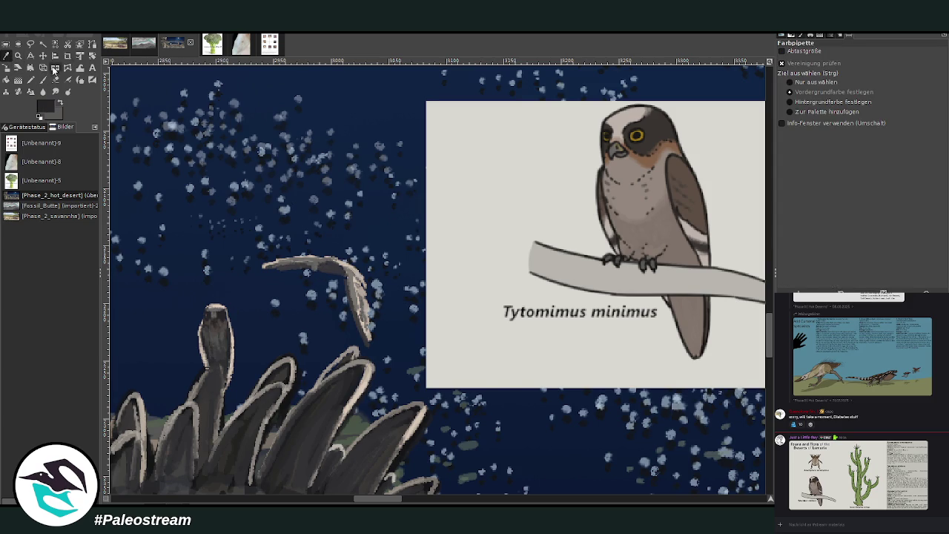
{"action": "key", "text": "p"}
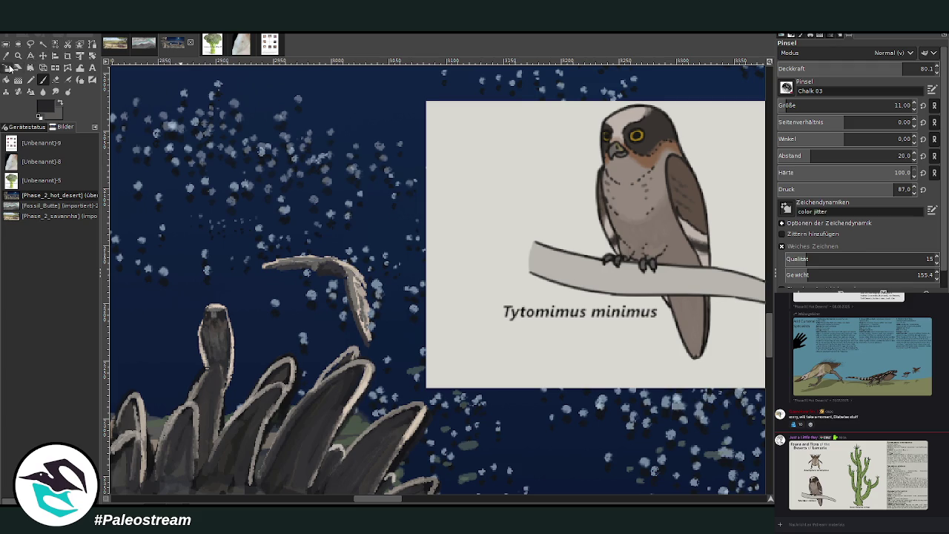
{"action": "key", "text": "o"}
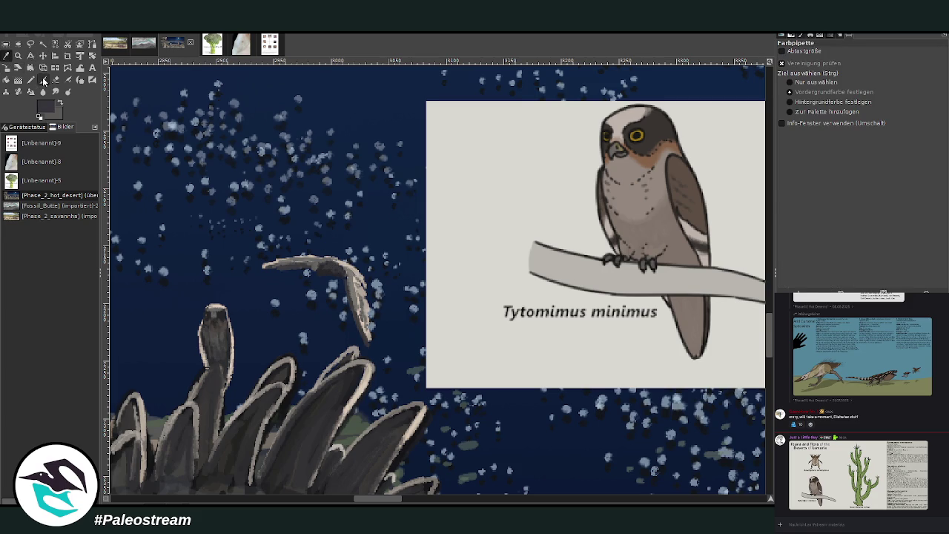
{"action": "left_click", "coordinate": [43, 80]}
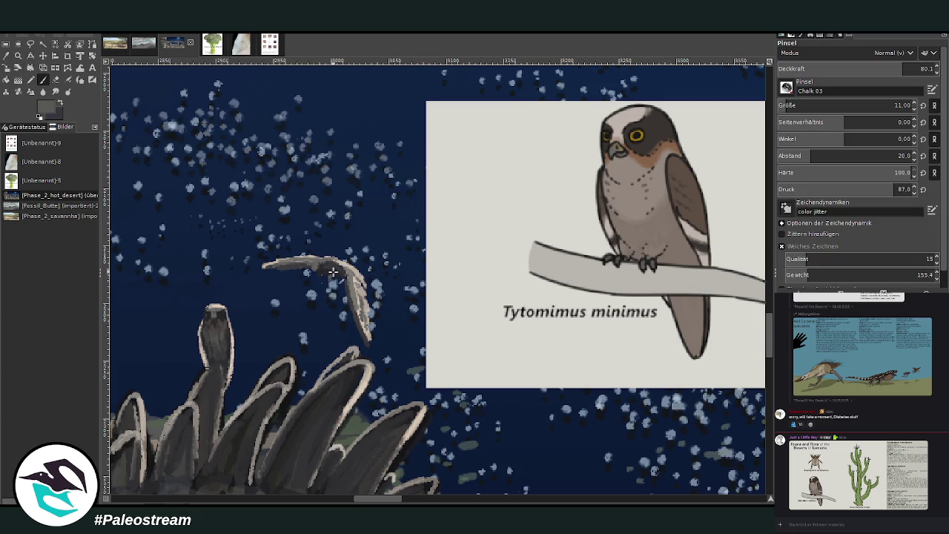
Paint light beige feather strokes on the flying creature's wing
{"action": "left_click_drag", "start_coordinate": [333, 272], "coordinate": [349, 287]}
{"action": "left_click", "coordinate": [55, 79]}
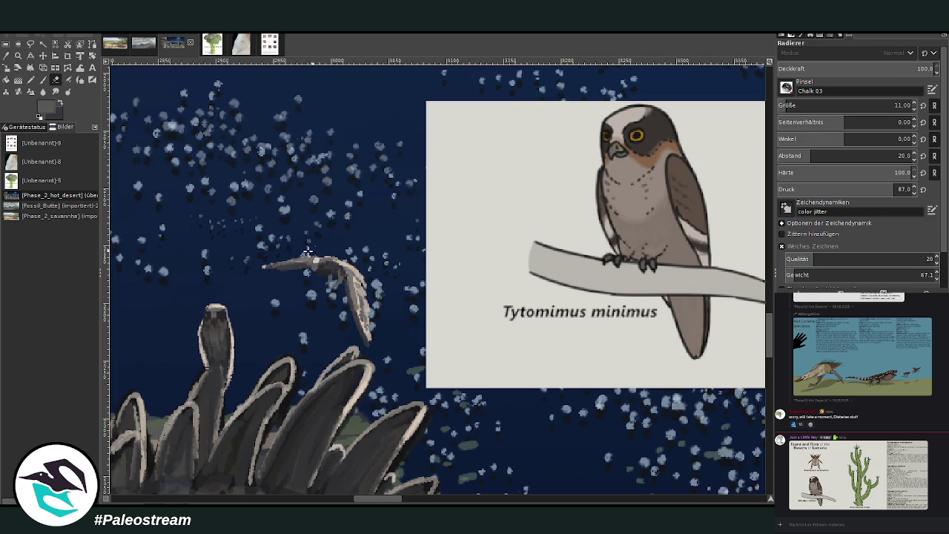
{"action": "key", "text": "o"}
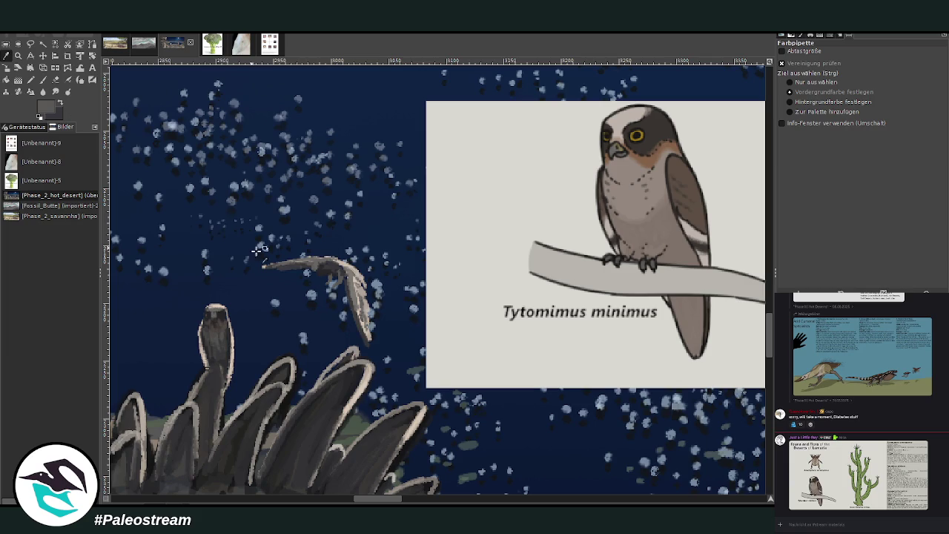
{"action": "left_click", "coordinate": [241, 359]}
{"action": "key", "text": "p"}
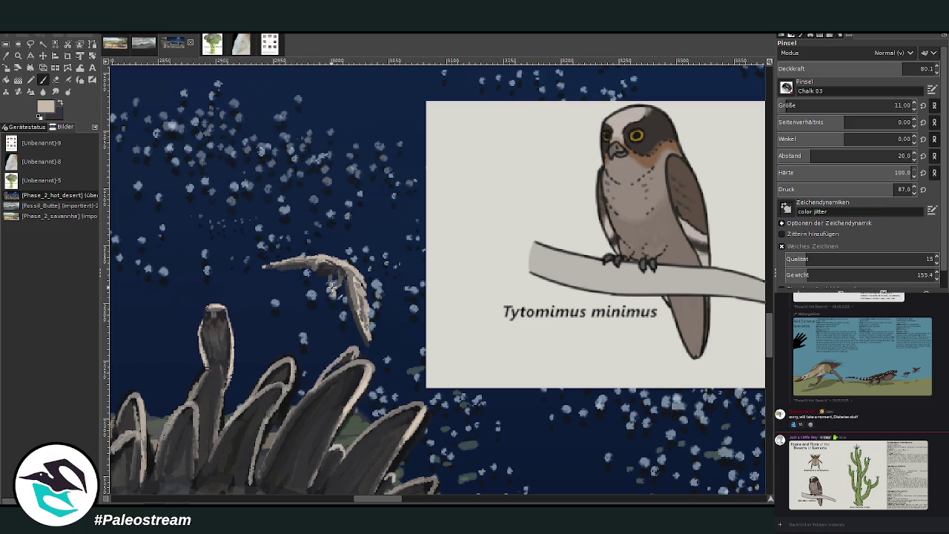
{"action": "left_click_drag", "start_coordinate": [324, 280], "coordinate": [338, 296]}
Add darker strokes to the creature's body using a colour sampled from the dark leaves
{"action": "left_click", "coordinate": [19, 56]}
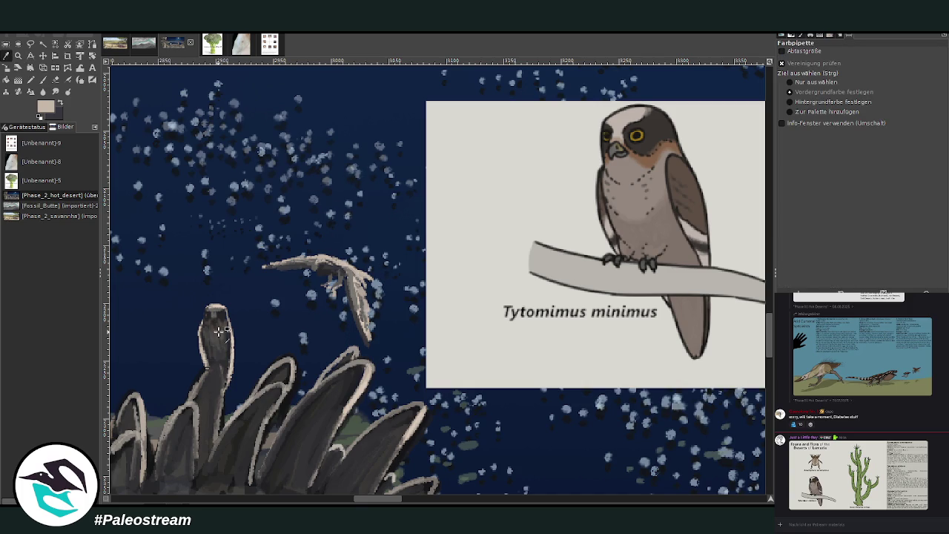
{"action": "left_click", "coordinate": [402, 430]}
{"action": "left_click", "coordinate": [43, 81]}
{"action": "left_click_drag", "start_coordinate": [333, 274], "coordinate": [335, 282]}
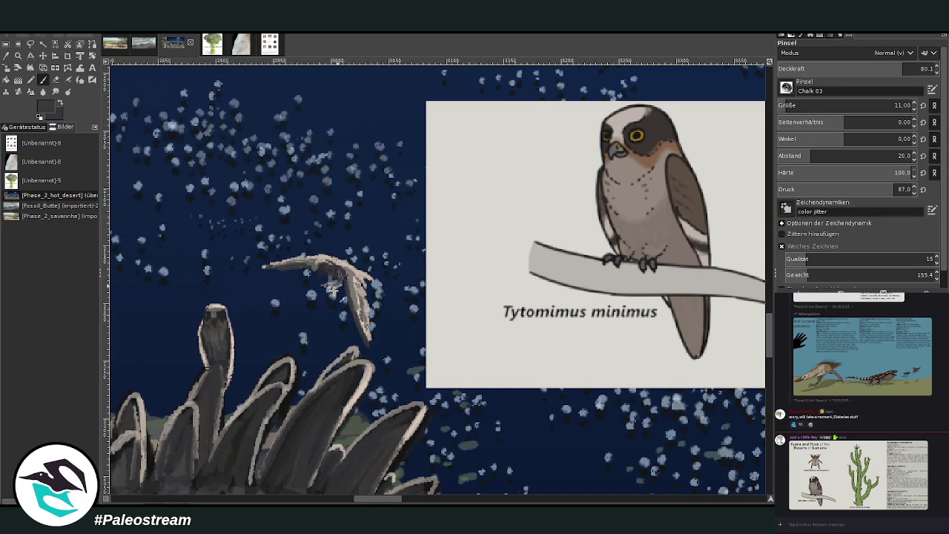
{"action": "scroll", "coordinate": [737, 326], "scroll_direction": "down", "scroll_amount": 5}
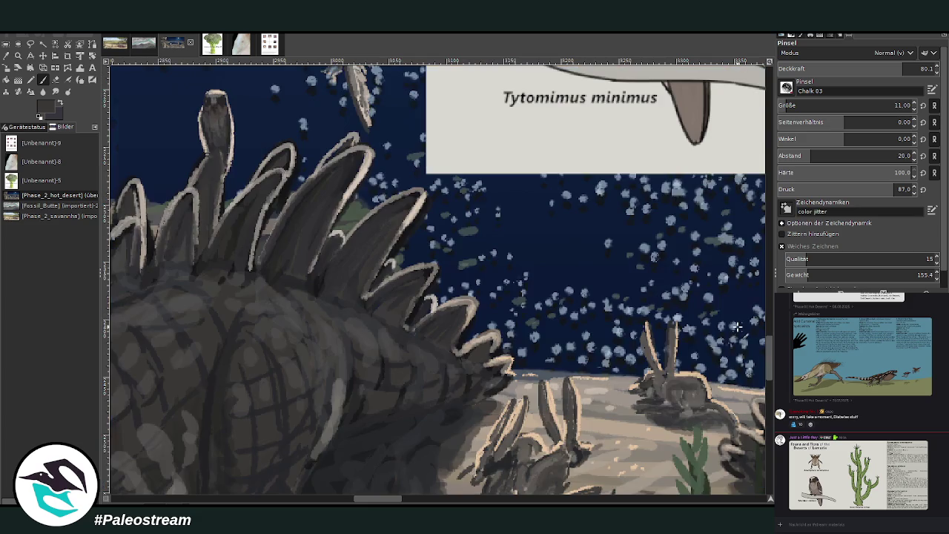
Sample a bright colour from the sandy ground as the brush colour
{"action": "left_click", "coordinate": [6, 56]}
{"action": "left_click", "coordinate": [568, 397]}
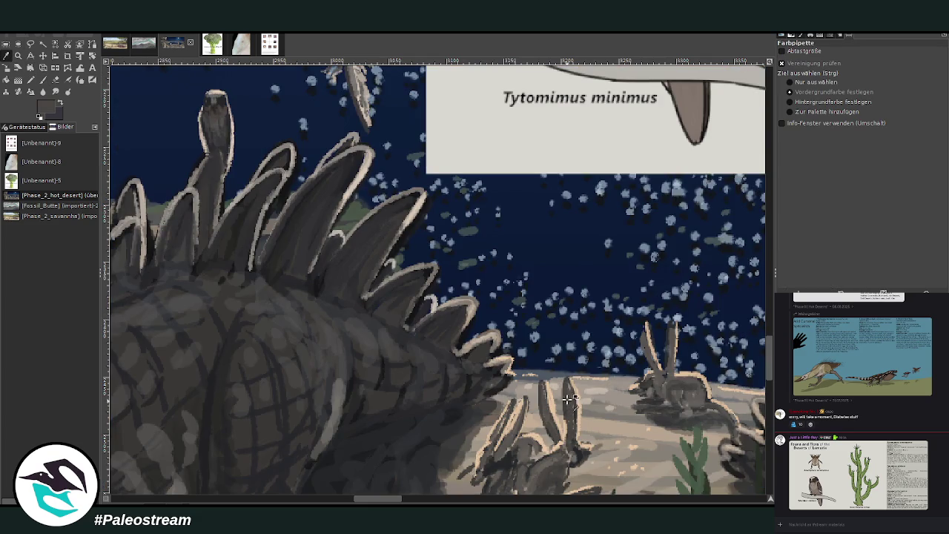
{"action": "left_click", "coordinate": [42, 79]}
{"action": "scroll", "coordinate": [772, 343], "scroll_direction": "up", "scroll_amount": 3}
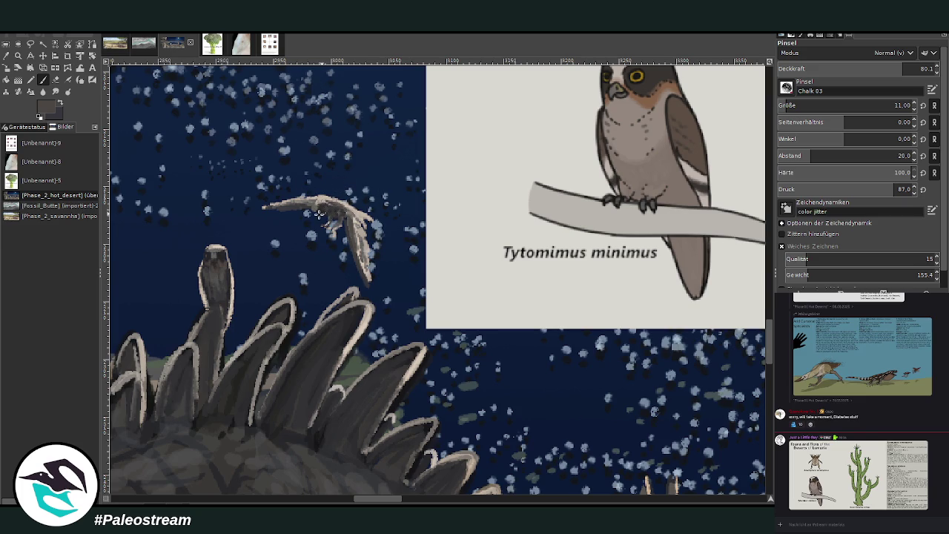
Change the brush opacity, sample dark blue from the night water, and zoom out
{"action": "key", "text": "o"}
{"action": "left_click", "coordinate": [5, 56]}
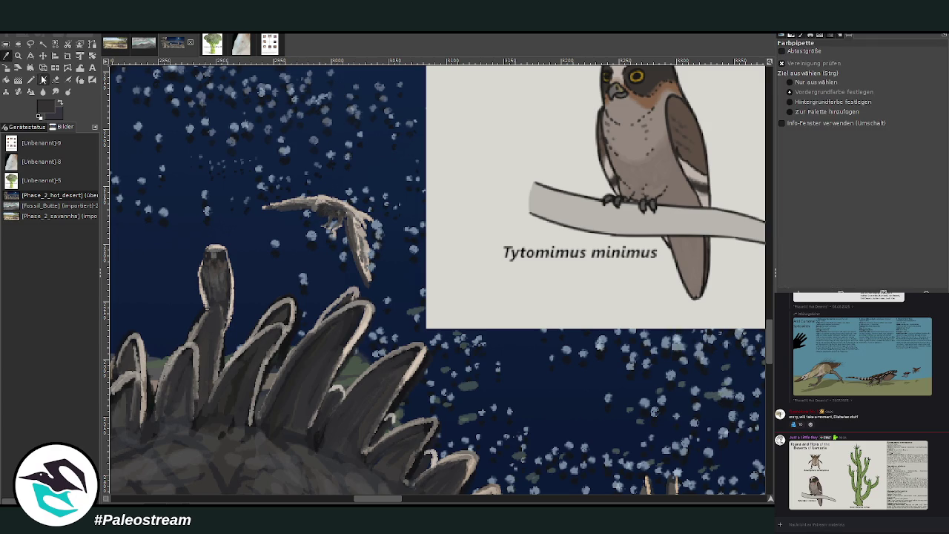
{"action": "left_click", "coordinate": [46, 79]}
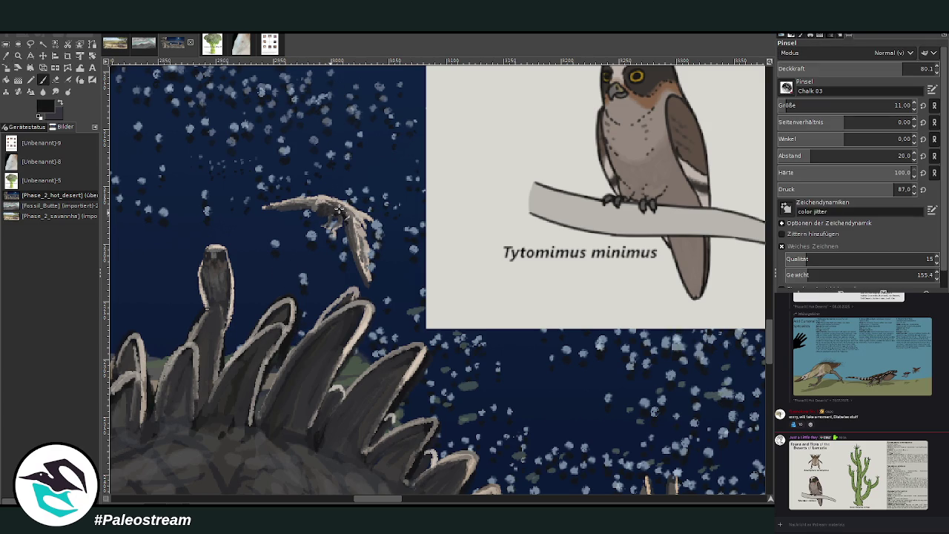
{"action": "left_click", "coordinate": [921, 69]}
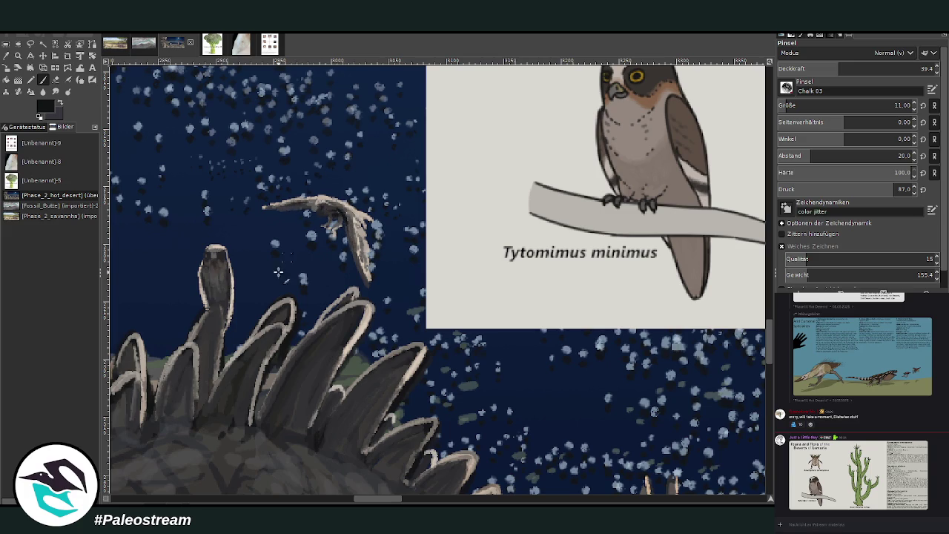
{"action": "left_click", "coordinate": [310, 300], "text": "ctrl"}
{"action": "scroll", "coordinate": [380, 409], "scroll_direction": "down", "scroll_amount": 1}
{"action": "scroll", "coordinate": [380, 409], "scroll_direction": "down", "scroll_amount": 4}
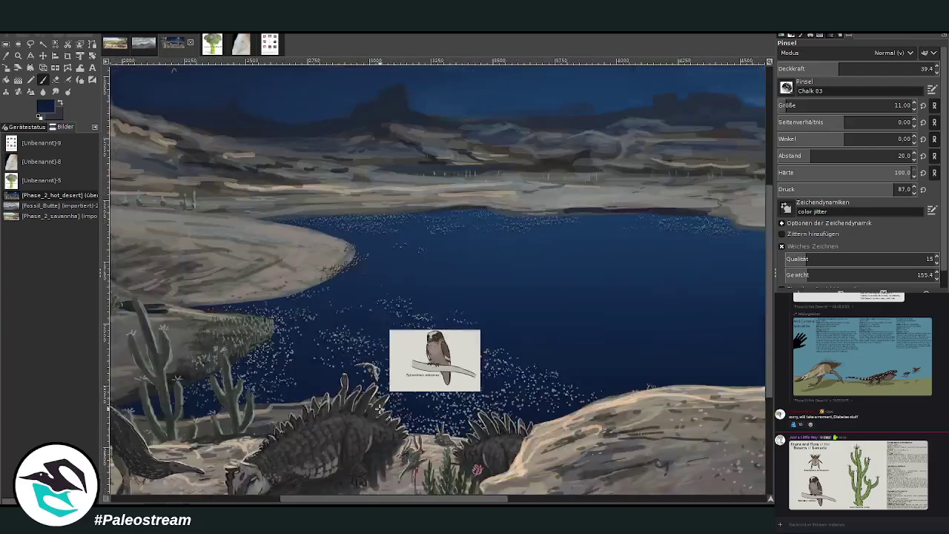
Zoom in and loosely lasso-select the small flying creature
{"action": "scroll", "coordinate": [380, 409], "scroll_direction": "down", "scroll_amount": 2}
{"action": "key", "text": "z"}
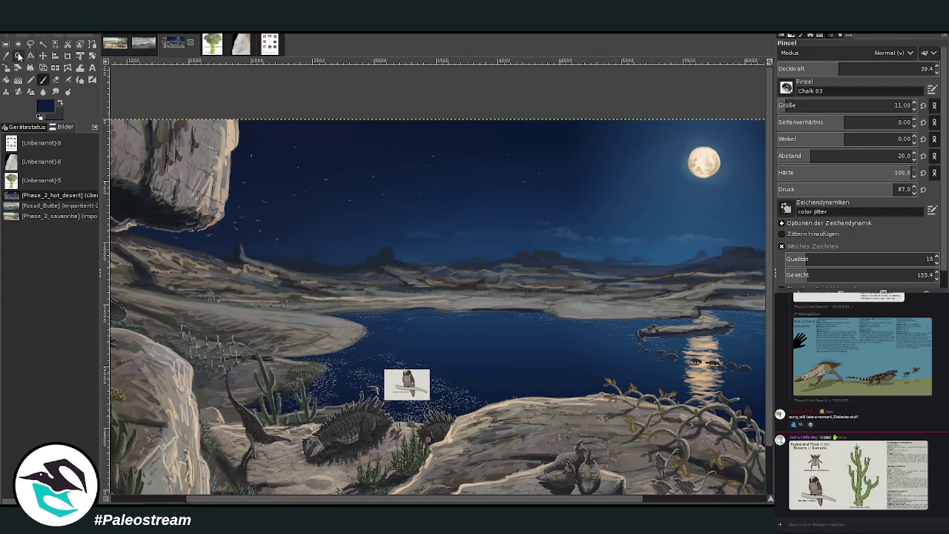
{"action": "left_click_drag", "start_coordinate": [361, 334], "coordinate": [473, 456]}
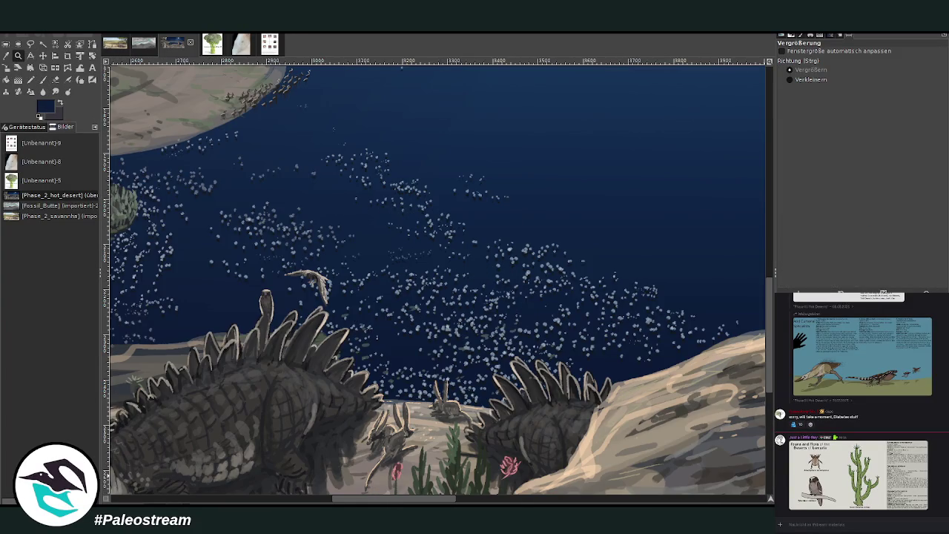
{"action": "left_click", "coordinate": [30, 43]}
{"action": "mouse_move", "coordinate": [346, 298]}
{"action": "left_mouse_down"}
{"action": "mouse_move", "coordinate": [303, 299]}
{"action": "mouse_move", "coordinate": [364, 284]}
{"action": "left_mouse_up"}
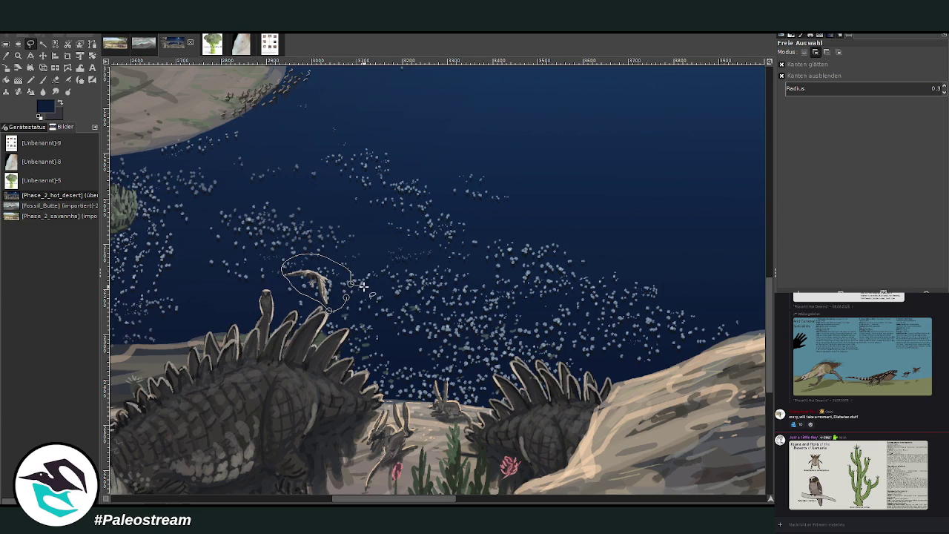
{"action": "key", "text": "Return"}
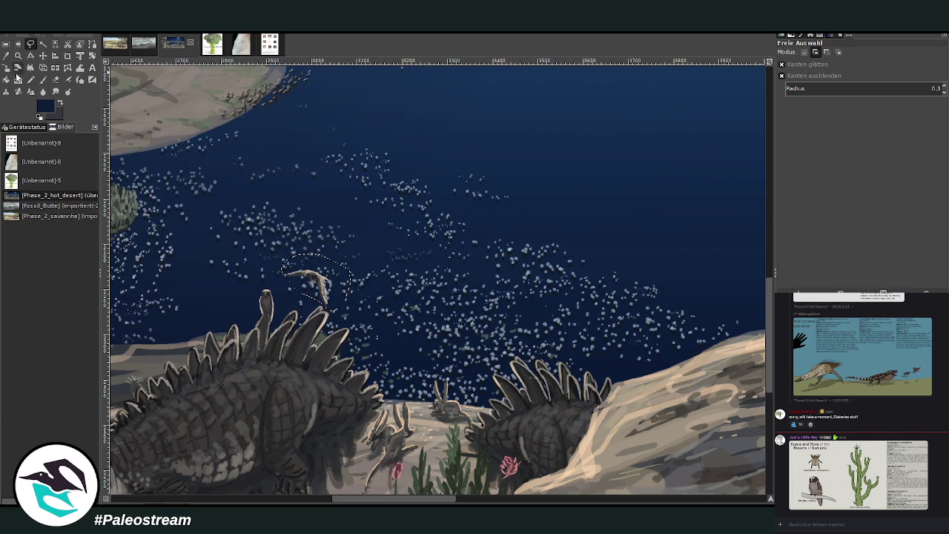
Scale the selected creature down, move it up and right, and fit the view
{"action": "left_click", "coordinate": [7, 69]}
{"action": "left_click", "coordinate": [309, 276]}
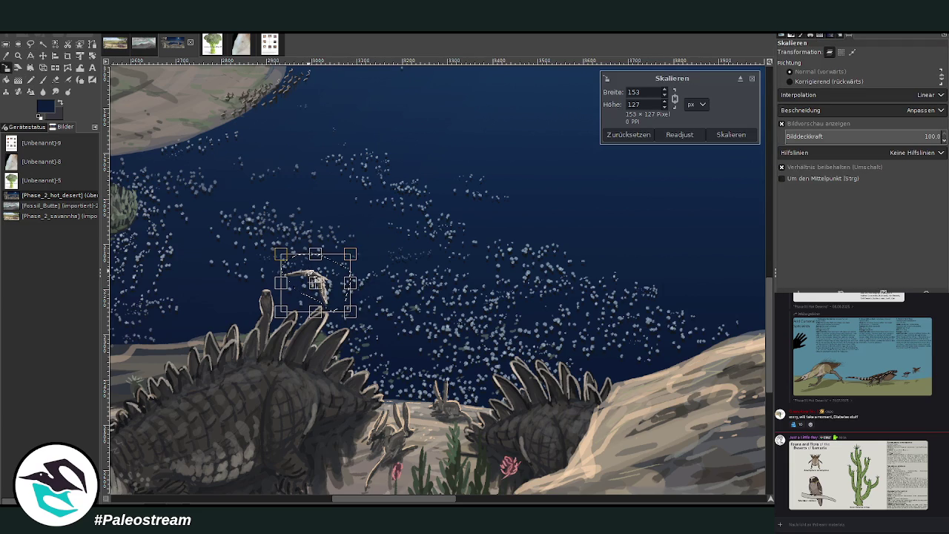
{"action": "left_click_drag", "start_coordinate": [332, 272], "coordinate": [365, 259]}
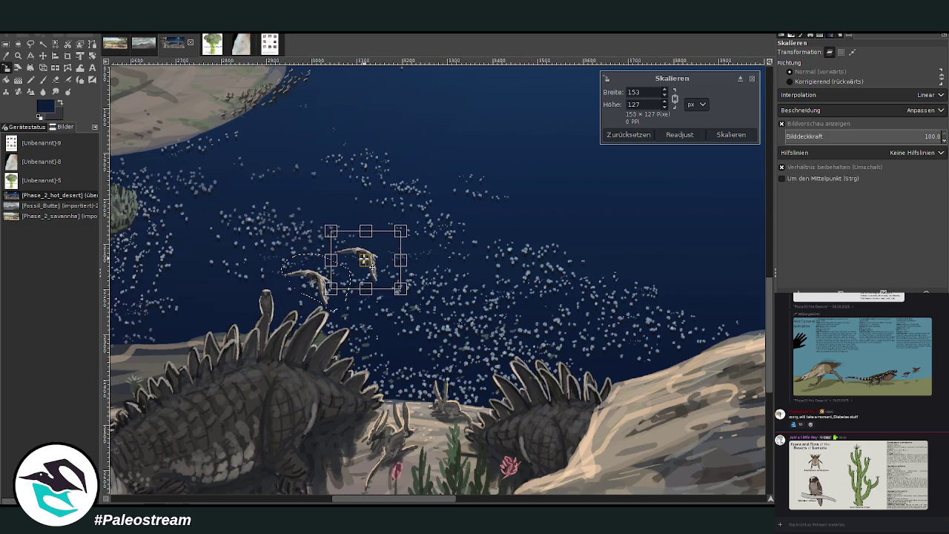
{"action": "key", "text": "Return"}
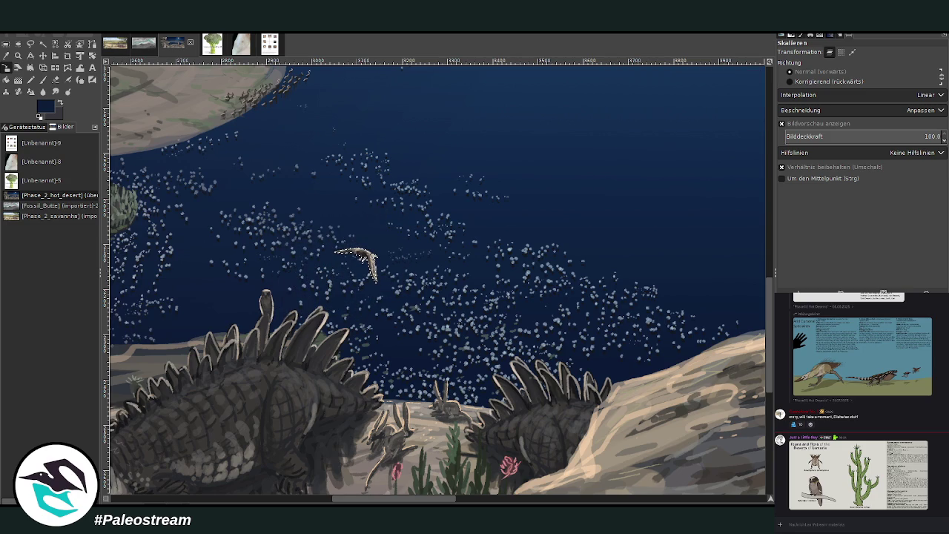
{"action": "key", "text": "minus"}
{"action": "key", "text": "minus"}
{"action": "key", "text": "minus"}
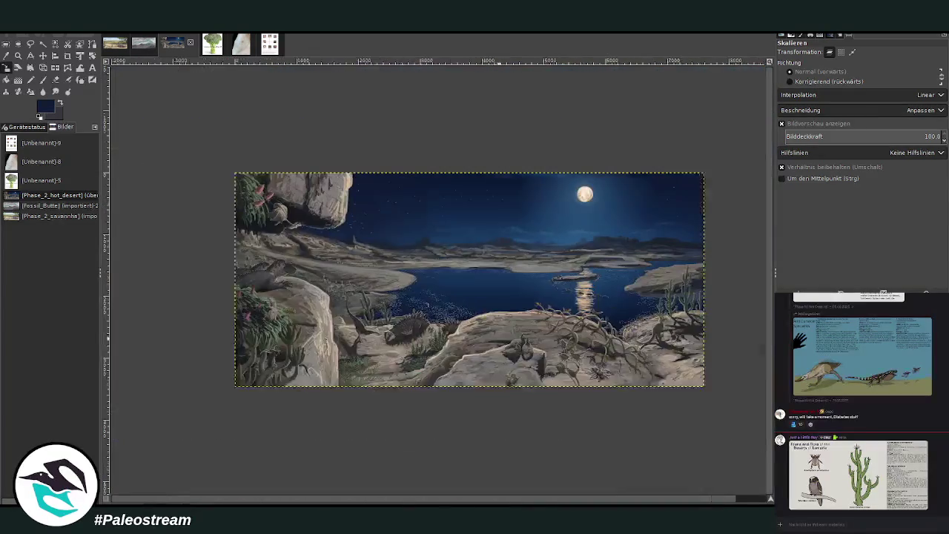
Zoom in on the moon's reflection and the small spiny swimmers beside the sandbar
{"action": "left_click", "coordinate": [18, 55]}
{"action": "left_click_drag", "start_coordinate": [344, 154], "coordinate": [659, 402]}
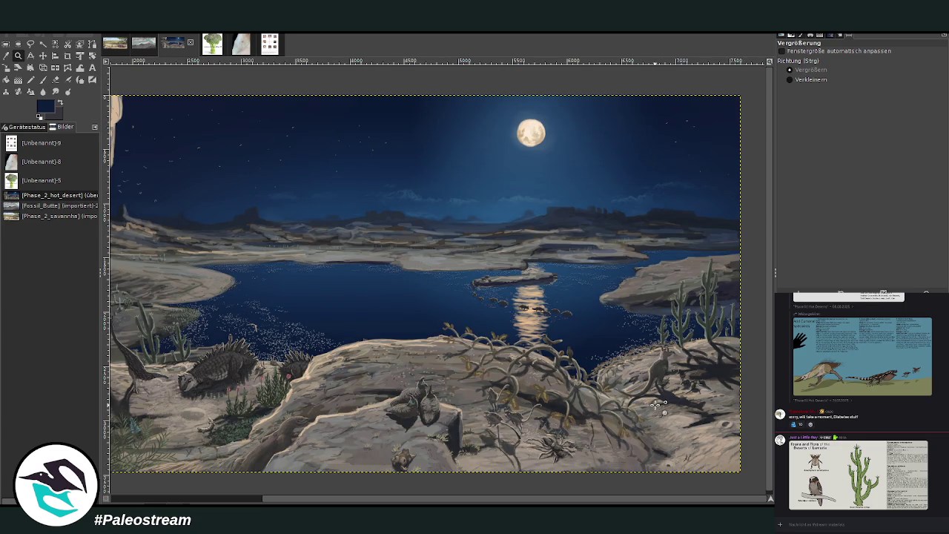
{"action": "key", "text": "minus"}
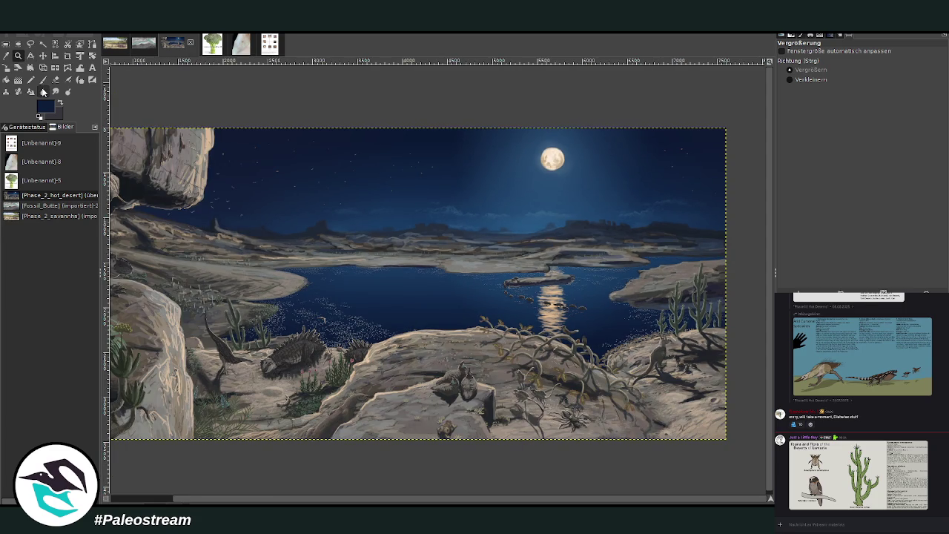
{"action": "scroll", "coordinate": [196, 343], "scroll_direction": "left", "scroll_amount": 2}
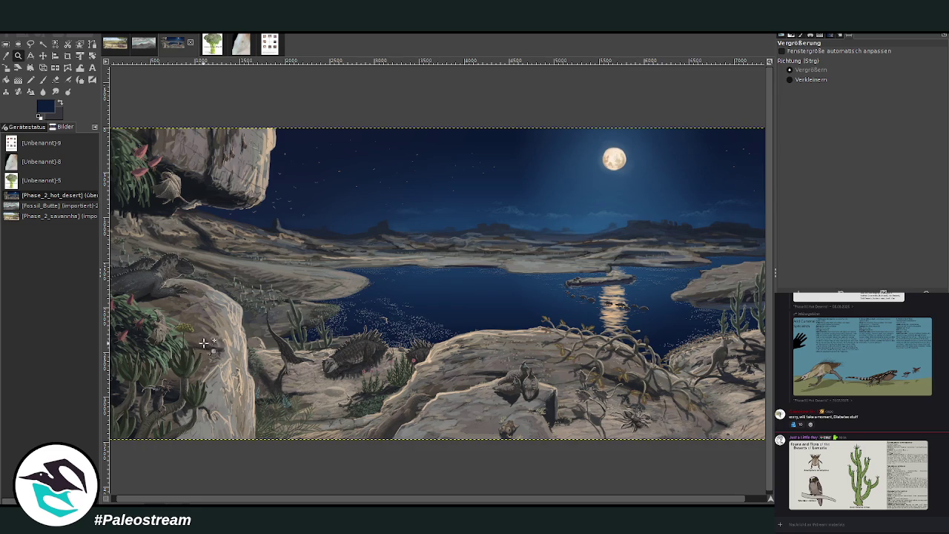
{"action": "left_click_drag", "start_coordinate": [380, 204], "coordinate": [612, 362]}
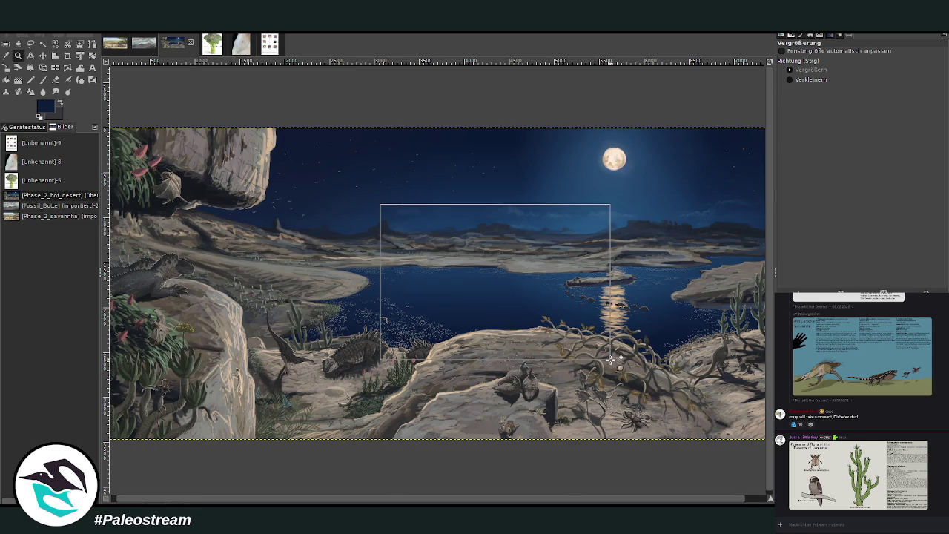
{"action": "left_click_drag", "start_coordinate": [353, 150], "coordinate": [675, 395]}
{"action": "scroll", "coordinate": [509, 477], "scroll_direction": "right", "scroll_amount": 3}
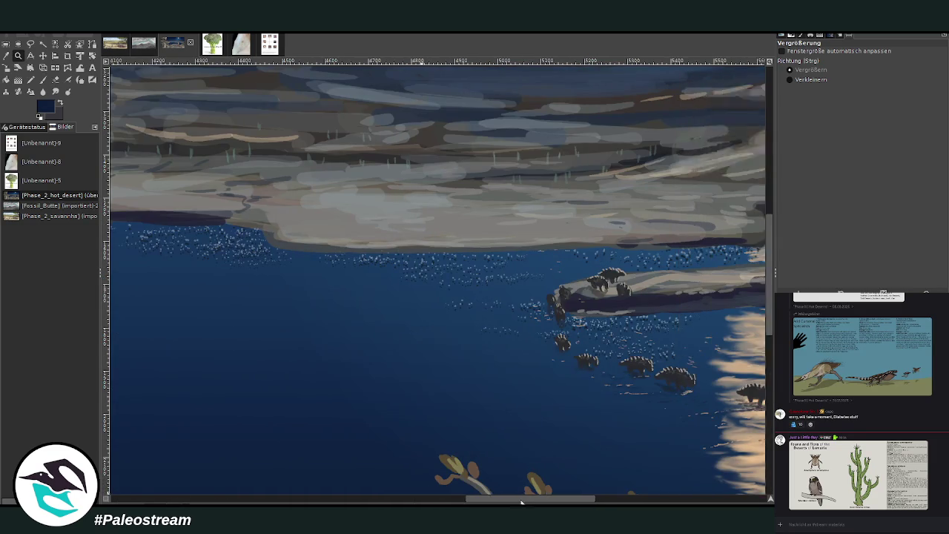
{"action": "scroll", "coordinate": [451, 471], "scroll_direction": "right", "scroll_amount": 3}
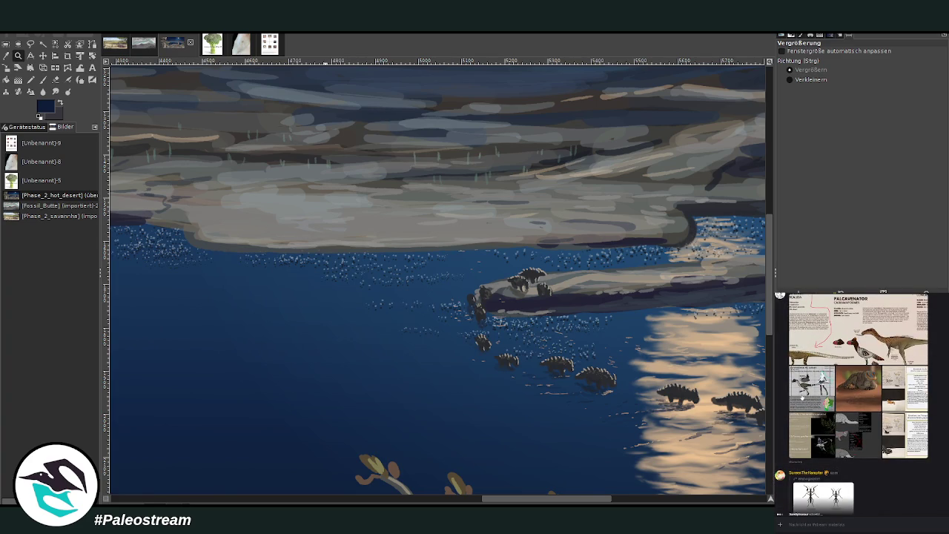
{"action": "left_click", "coordinate": [853, 434]}
{"action": "left_click", "coordinate": [944, 433]}
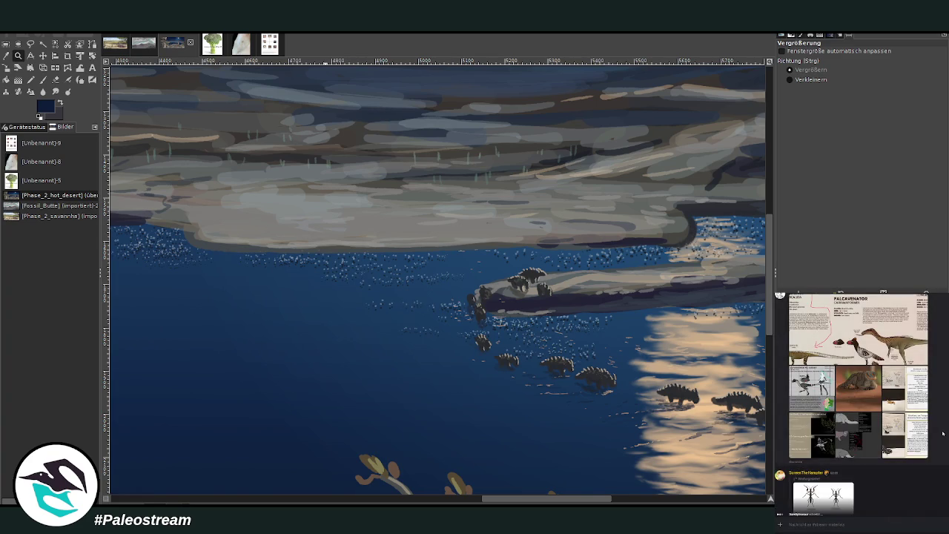
{"action": "left_click", "coordinate": [843, 375]}
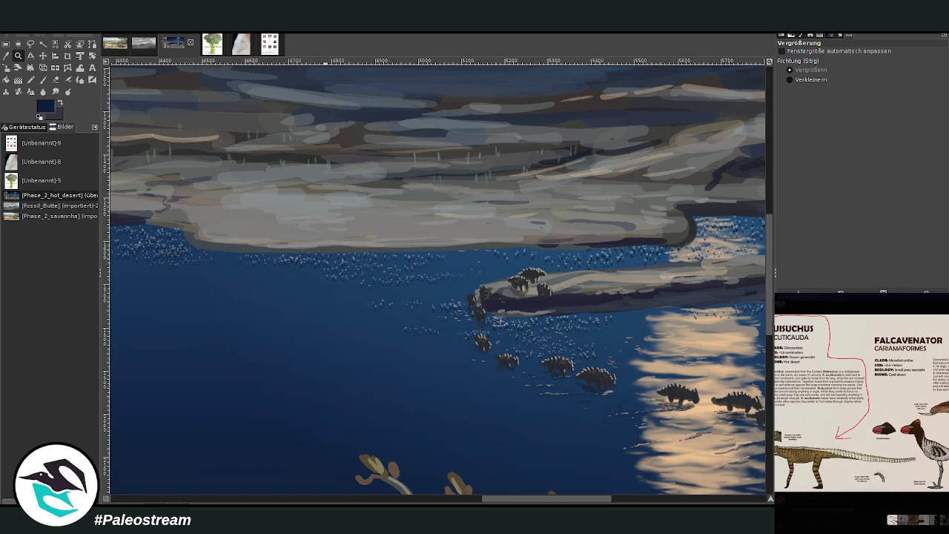
{"action": "key", "text": "Escape"}
{"action": "scroll", "coordinate": [851, 407], "scroll_direction": "up", "scroll_amount": 5}
{"action": "scroll", "coordinate": [858, 407], "scroll_direction": "up", "scroll_amount": 3}
{"action": "scroll", "coordinate": [858, 407], "scroll_direction": "up", "scroll_amount": 2}
{"action": "scroll", "coordinate": [858, 407], "scroll_direction": "up", "scroll_amount": 2}
{"action": "scroll", "coordinate": [858, 407], "scroll_direction": "up", "scroll_amount": 2}
{"action": "scroll", "coordinate": [858, 407], "scroll_direction": "up", "scroll_amount": 2}
{"action": "scroll", "coordinate": [859, 407], "scroll_direction": "up", "scroll_amount": 2}
{"action": "scroll", "coordinate": [859, 408], "scroll_direction": "up", "scroll_amount": 2}
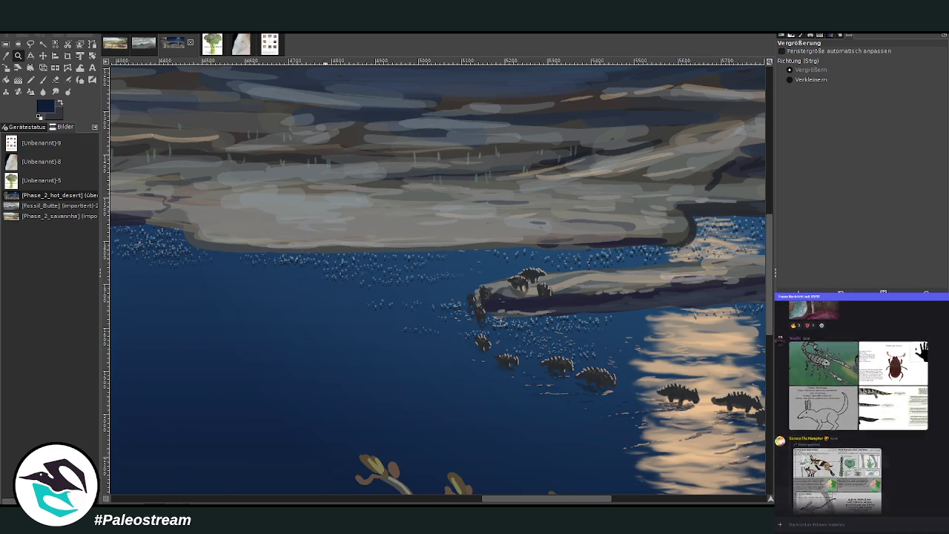
{"action": "scroll", "coordinate": [859, 407], "scroll_direction": "up", "scroll_amount": 2}
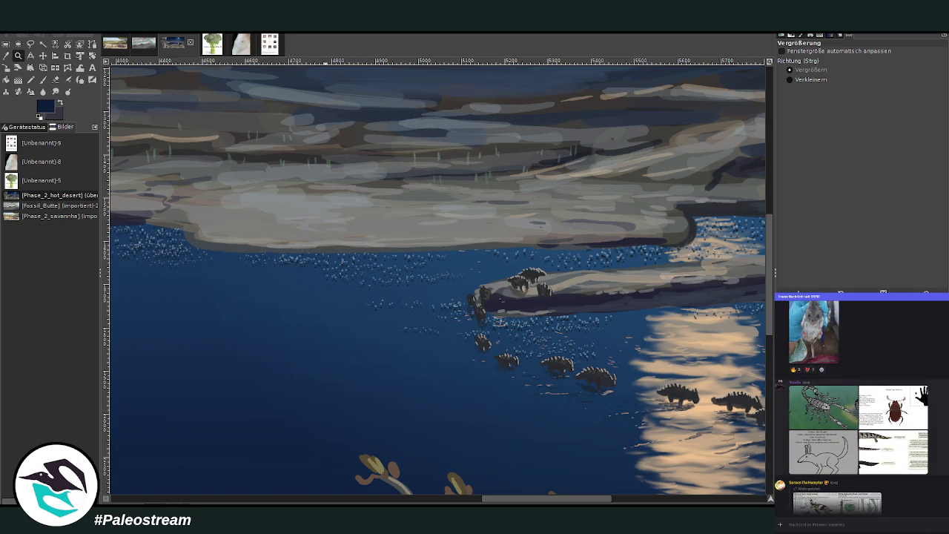
{"action": "scroll", "coordinate": [859, 408], "scroll_direction": "up", "scroll_amount": 1}
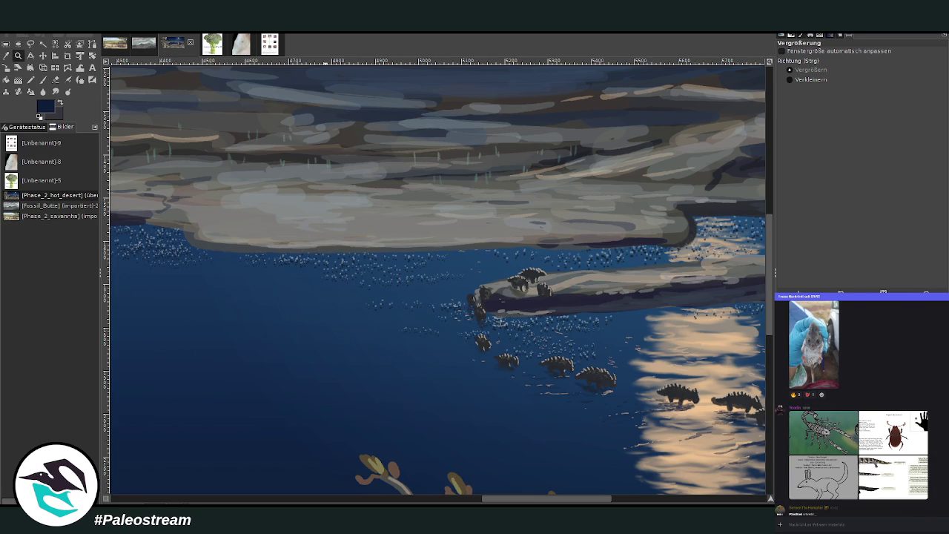
{"action": "scroll", "coordinate": [859, 405], "scroll_direction": "up", "scroll_amount": 3}
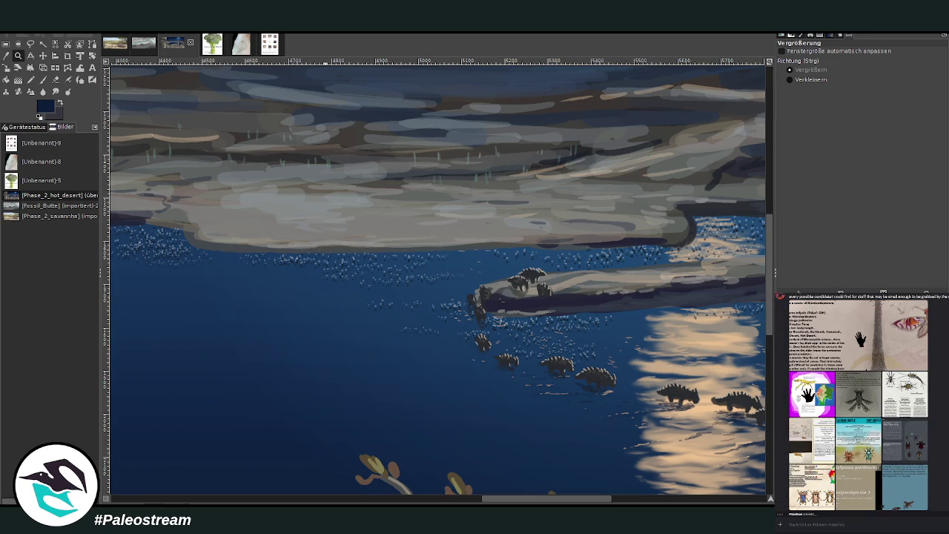
{"action": "scroll", "coordinate": [861, 403], "scroll_direction": "up", "scroll_amount": 3}
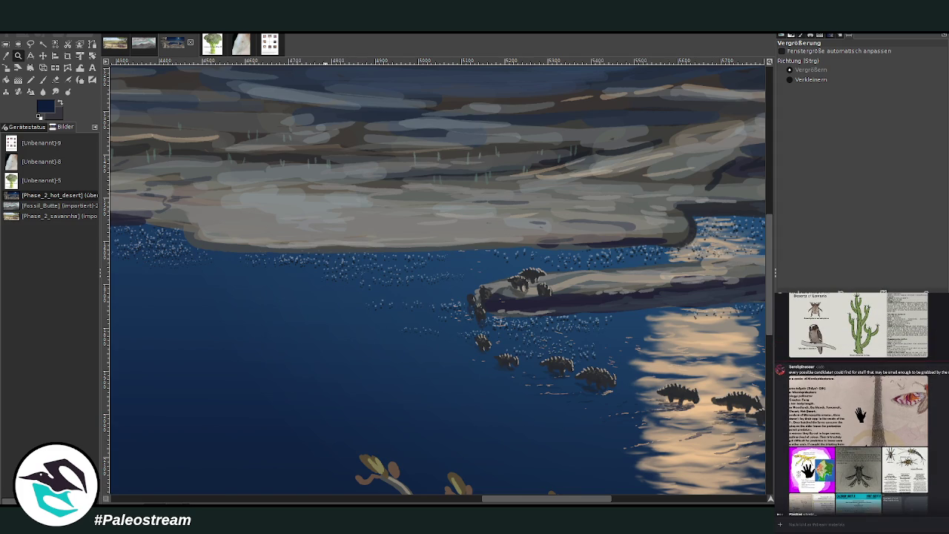
{"action": "scroll", "coordinate": [858, 405], "scroll_direction": "down", "scroll_amount": 3}
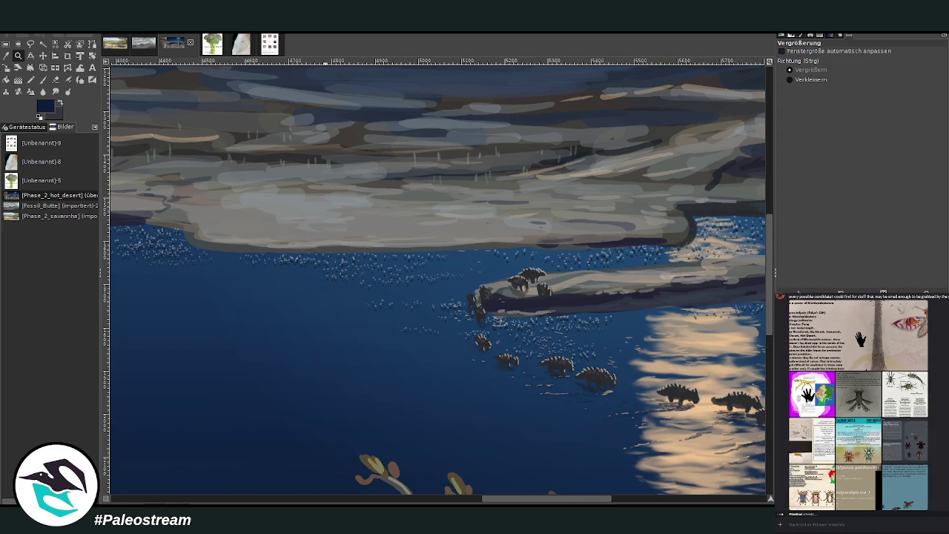
{"action": "left_click", "coordinate": [812, 394]}
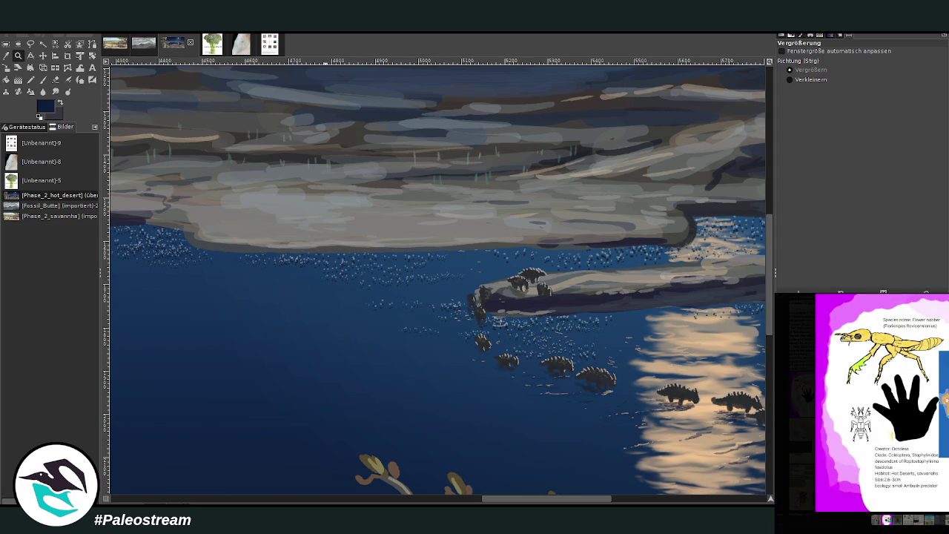
{"action": "key", "text": "Escape"}
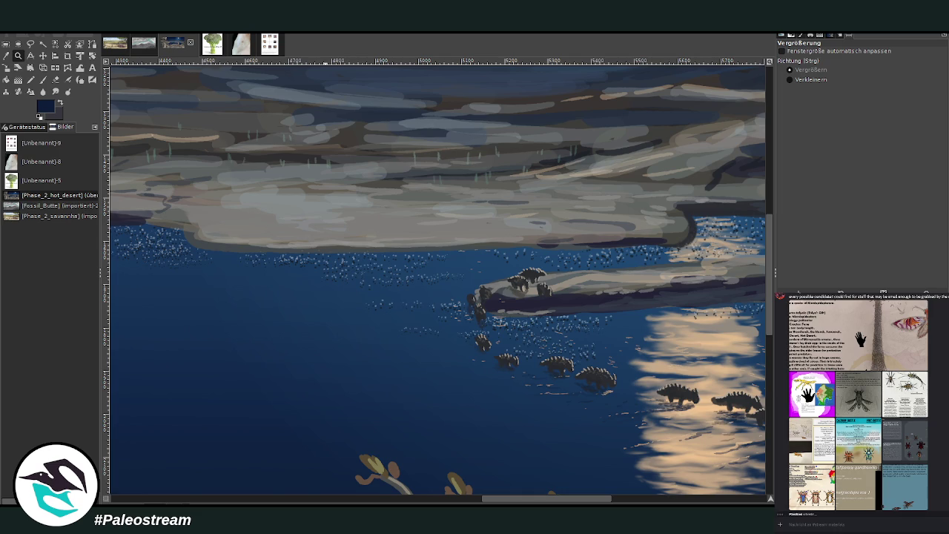
{"action": "left_click", "coordinate": [893, 475]}
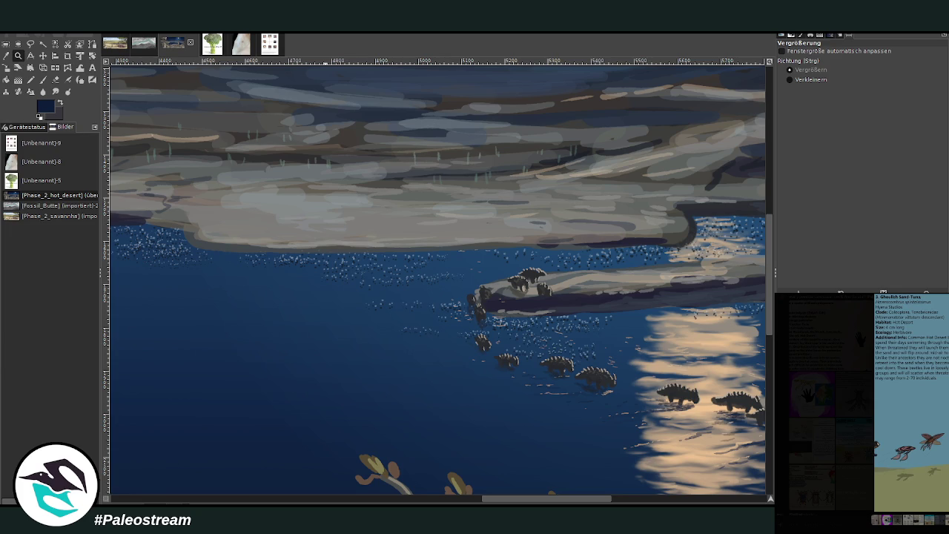
{"action": "key", "text": "Escape"}
{"action": "scroll", "coordinate": [862, 403], "scroll_direction": "up", "scroll_amount": 2}
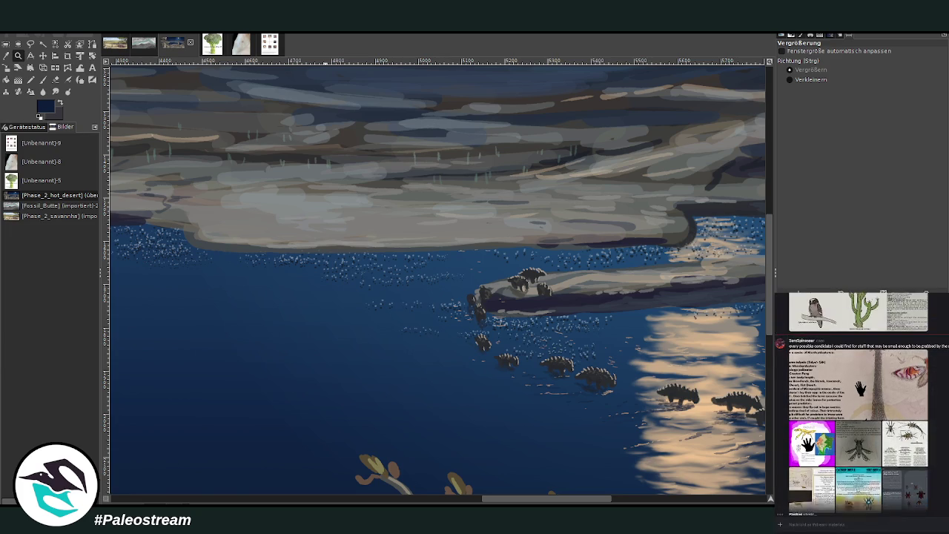
{"action": "scroll", "coordinate": [860, 402], "scroll_direction": "down", "scroll_amount": 2}
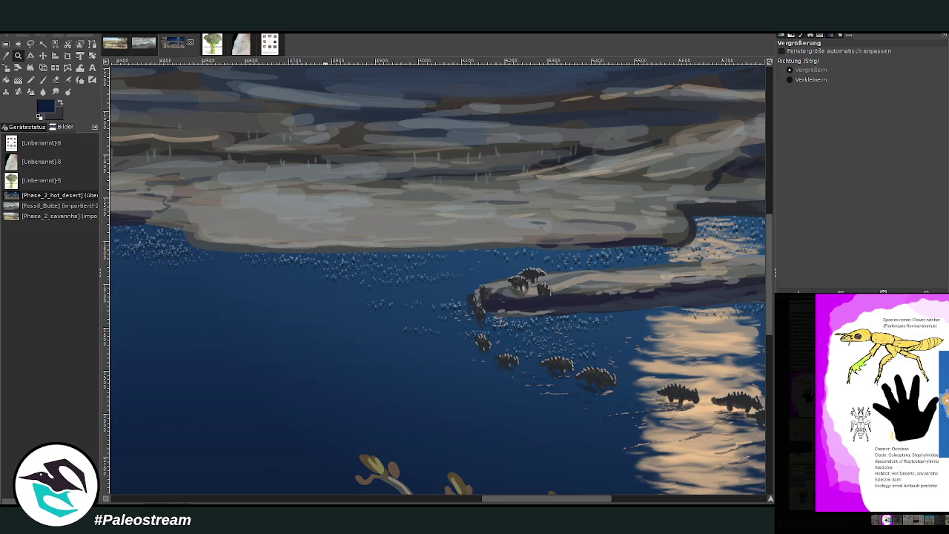
{"action": "key", "text": "Escape"}
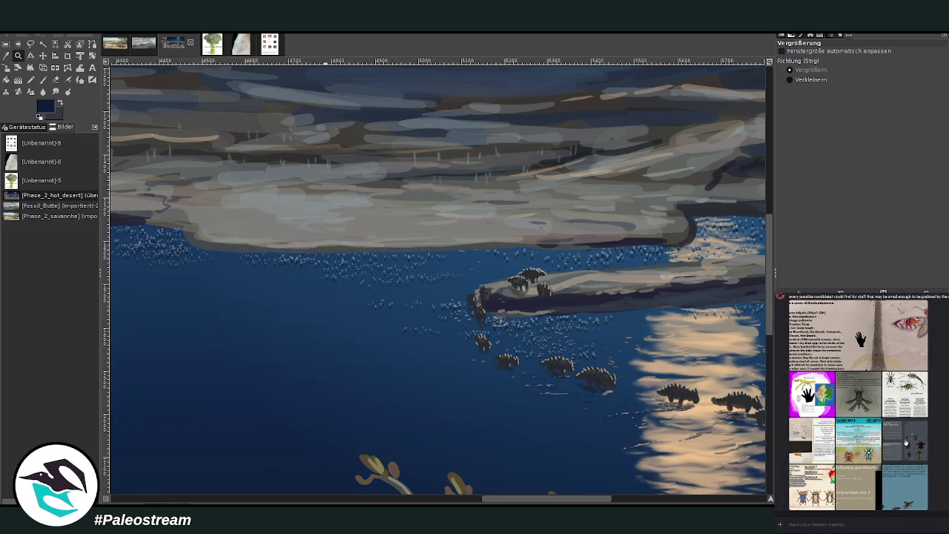
{"action": "left_click", "coordinate": [814, 398]}
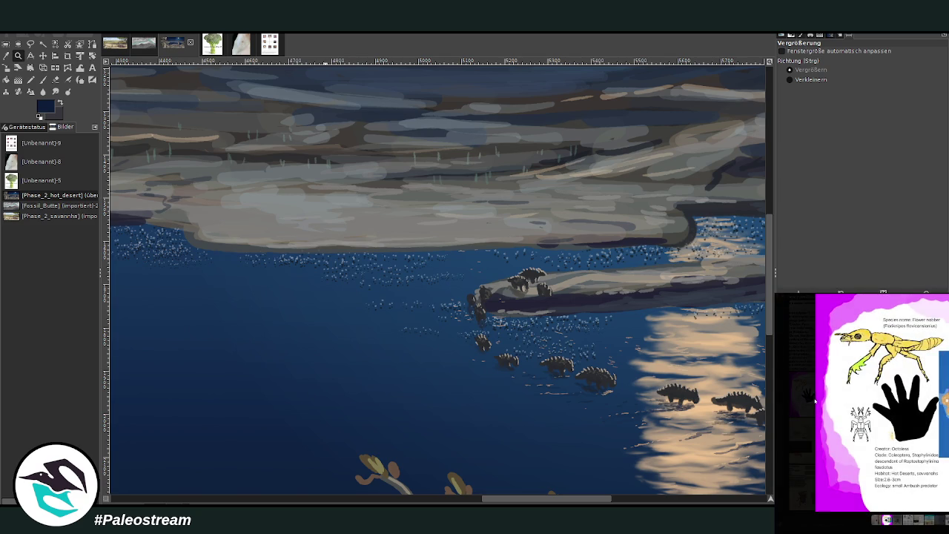
{"action": "key", "text": "Escape"}
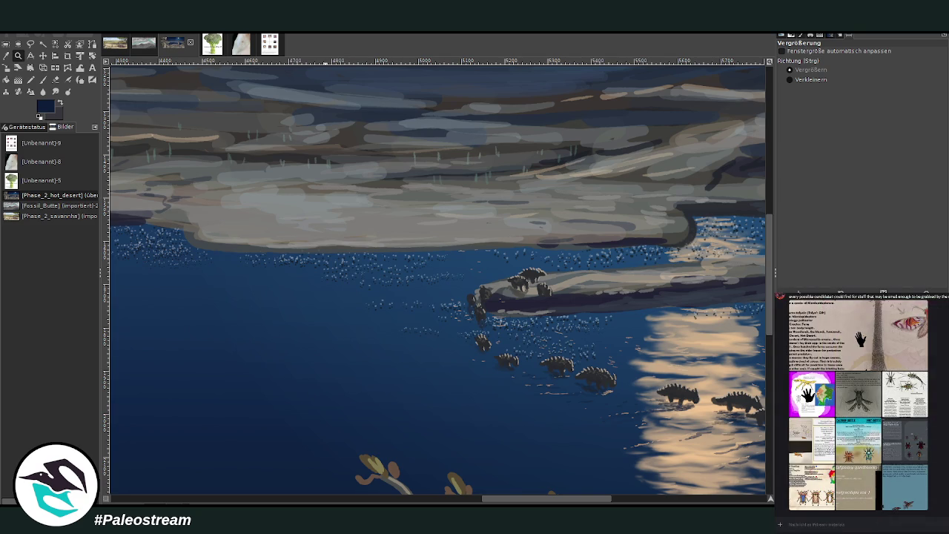
{"action": "scroll", "coordinate": [373, 379], "scroll_direction": "left", "scroll_amount": 15}
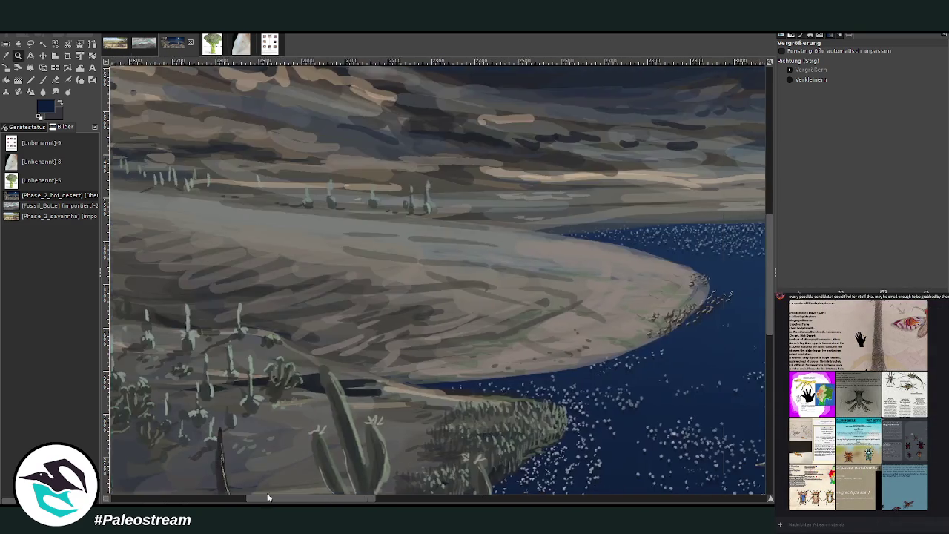
Paste the Flower nabber reference card and crop it down to the beetle drawing
{"action": "scroll", "coordinate": [374, 379], "scroll_direction": "down", "scroll_amount": 3}
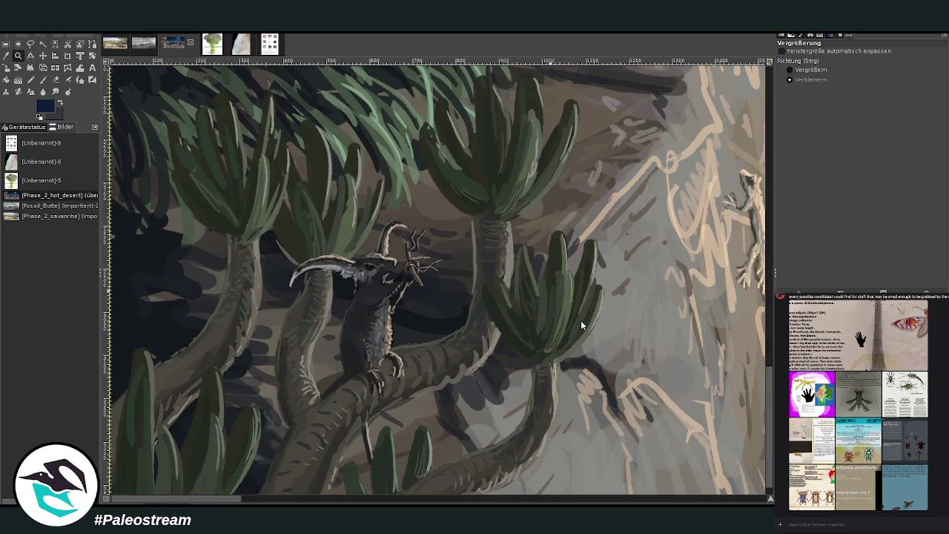
{"action": "key", "text": "ctrl+v"}
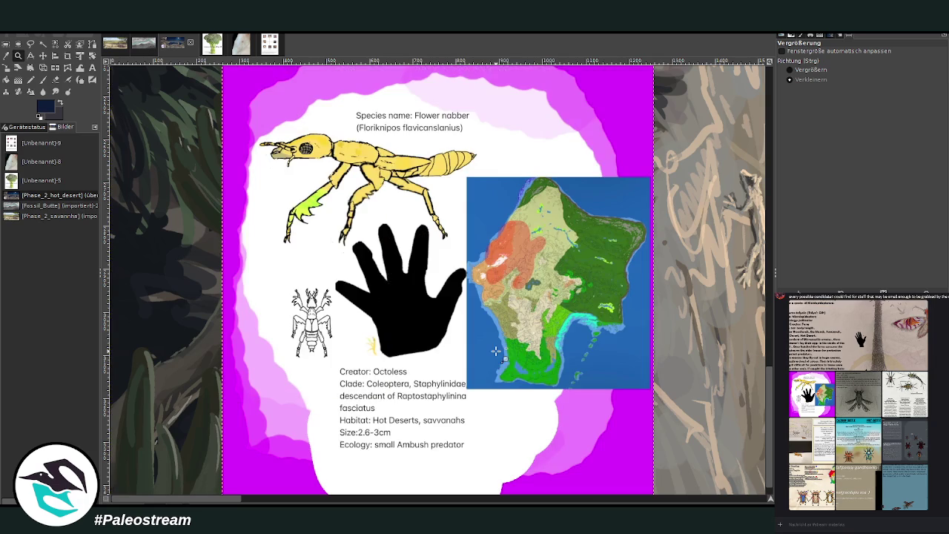
{"action": "left_click", "coordinate": [67, 56]}
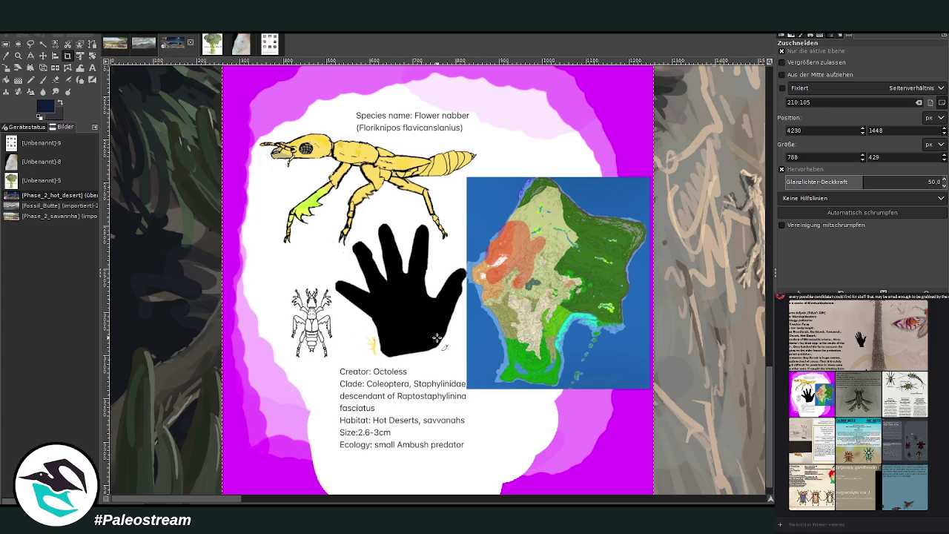
{"action": "left_click_drag", "start_coordinate": [254, 128], "coordinate": [482, 259]}
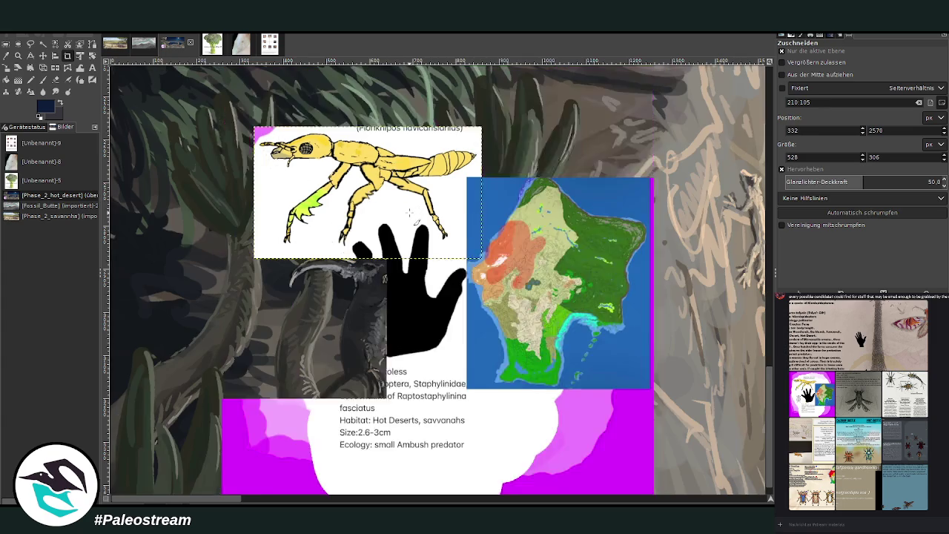
{"action": "key", "text": "Return"}
Scale the beetle to 284 × 165 px and place it near the creature's branch
{"action": "key", "text": "shift+s"}
{"action": "left_click", "coordinate": [441, 228]}
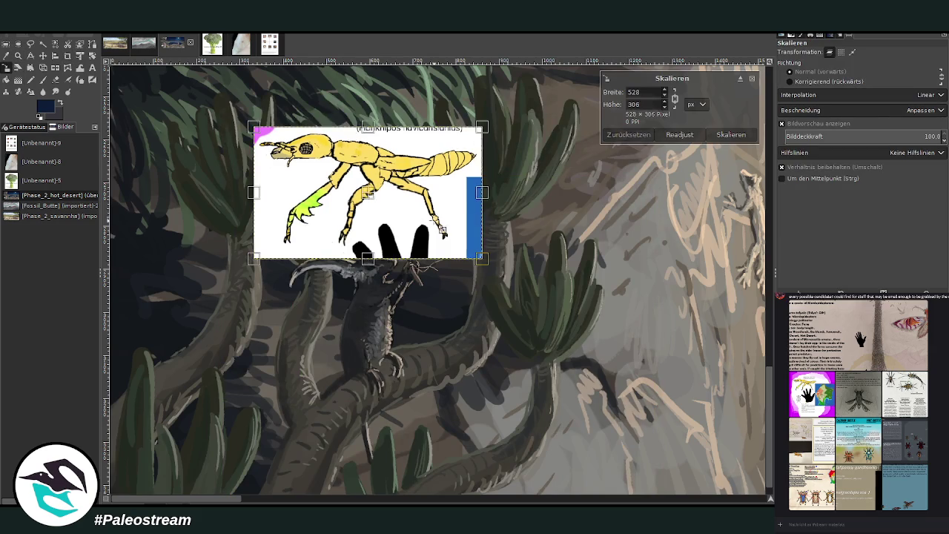
{"action": "left_click_drag", "start_coordinate": [441, 228], "coordinate": [456, 245]}
{"action": "left_click_drag", "start_coordinate": [400, 214], "coordinate": [557, 216]}
{"action": "left_click_drag", "start_coordinate": [606, 241], "coordinate": [585, 229]}
{"action": "left_click", "coordinate": [731, 134]}
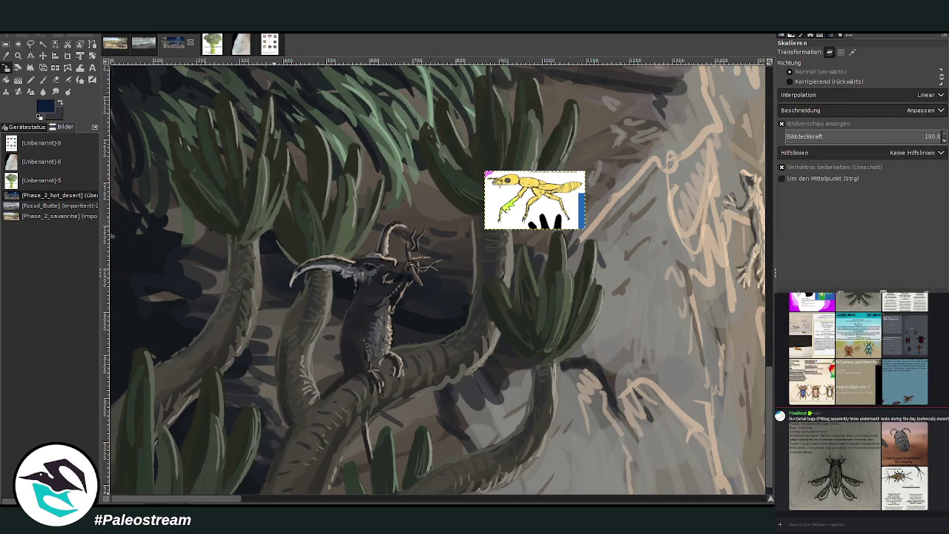
{"action": "left_click", "coordinate": [918, 448]}
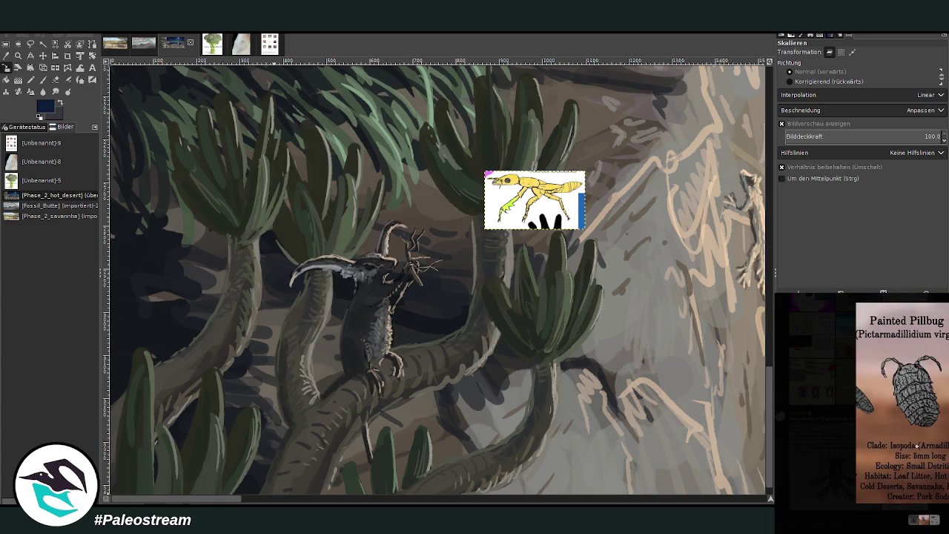
Browse the pillbug, silverfish and Ghoulish Sand-Tuna reference images in the chat
{"action": "key", "text": "Escape"}
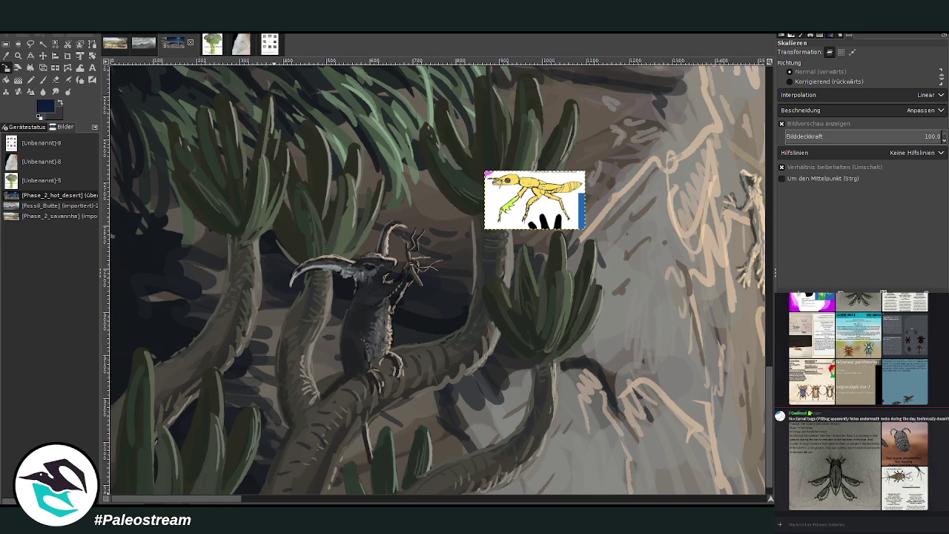
{"action": "left_click", "coordinate": [912, 448]}
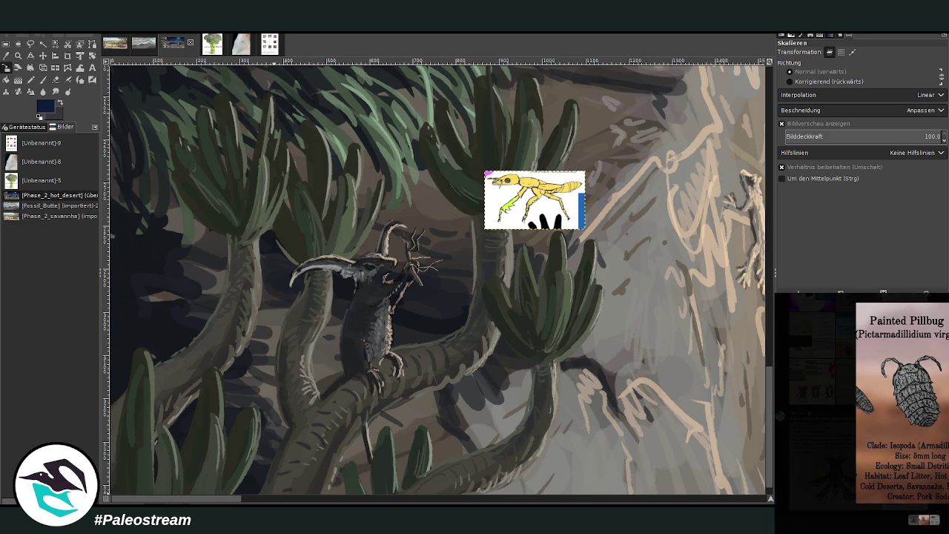
{"action": "key", "text": "Escape"}
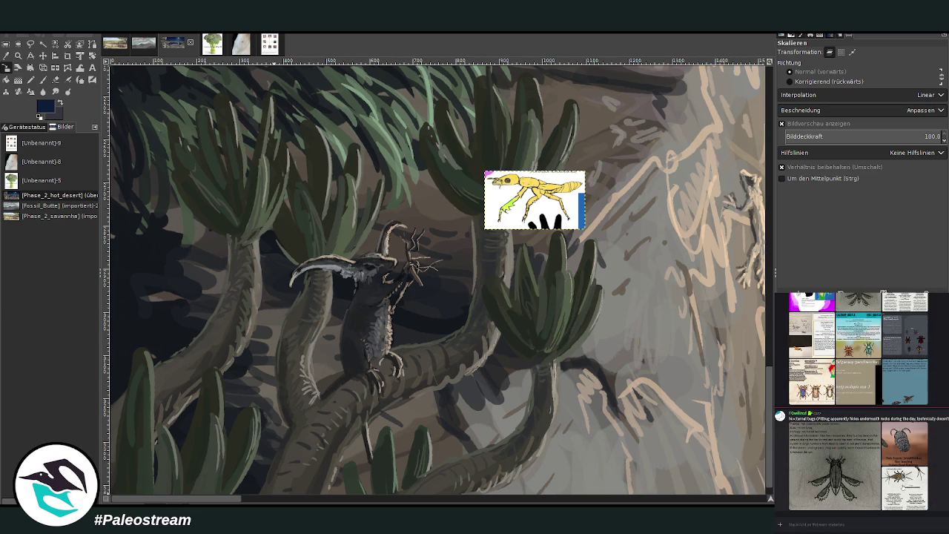
{"action": "left_click", "coordinate": [905, 486]}
{"action": "key", "text": "Escape"}
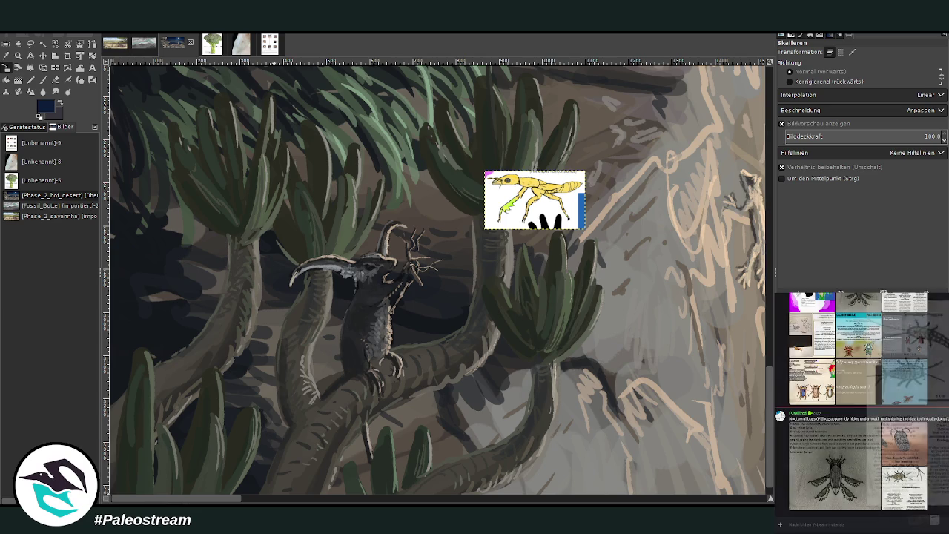
{"action": "scroll", "coordinate": [862, 404], "scroll_direction": "up", "scroll_amount": 1}
{"action": "left_click", "coordinate": [905, 407]}
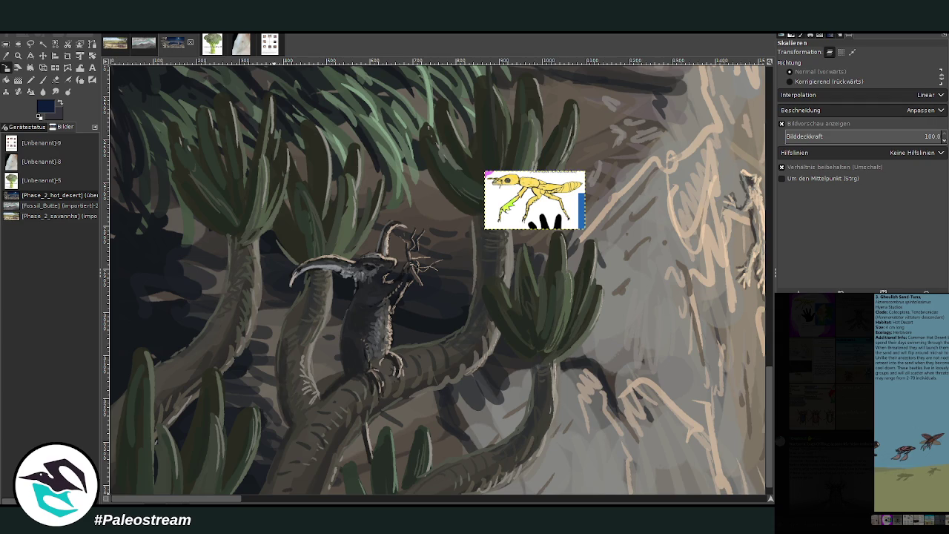
{"action": "key", "text": "Escape"}
Review the beetle references, then zoom in on the twig the creature holds
{"action": "left_click", "coordinate": [869, 371]}
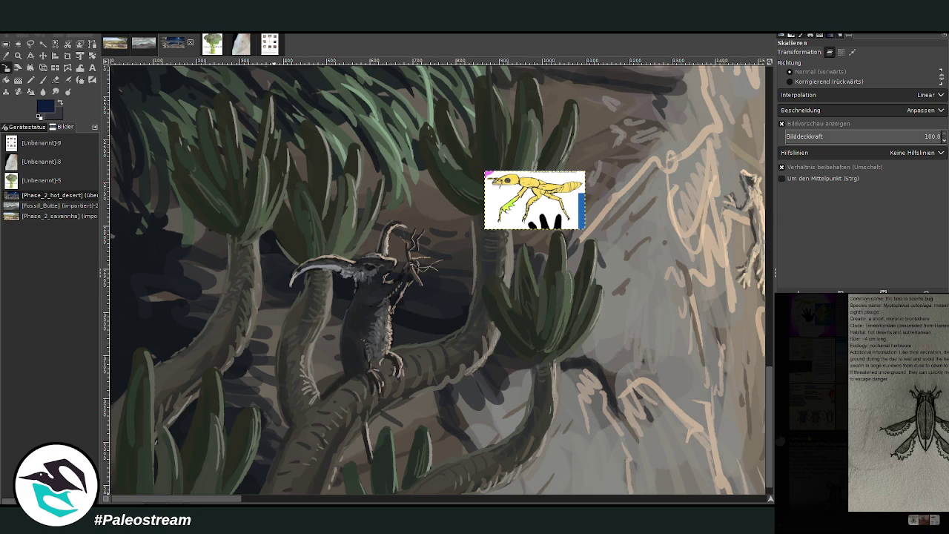
{"action": "key", "text": "Escape"}
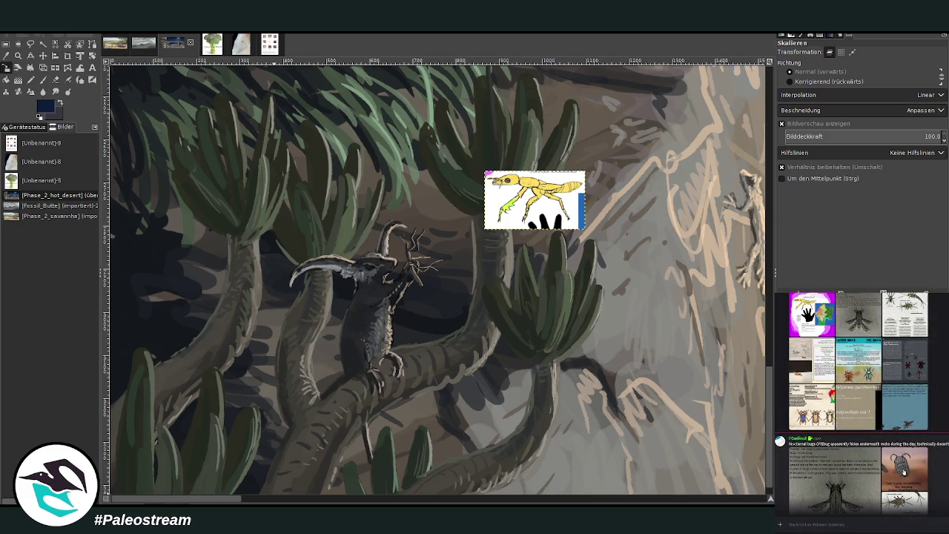
{"action": "left_click", "coordinate": [902, 423]}
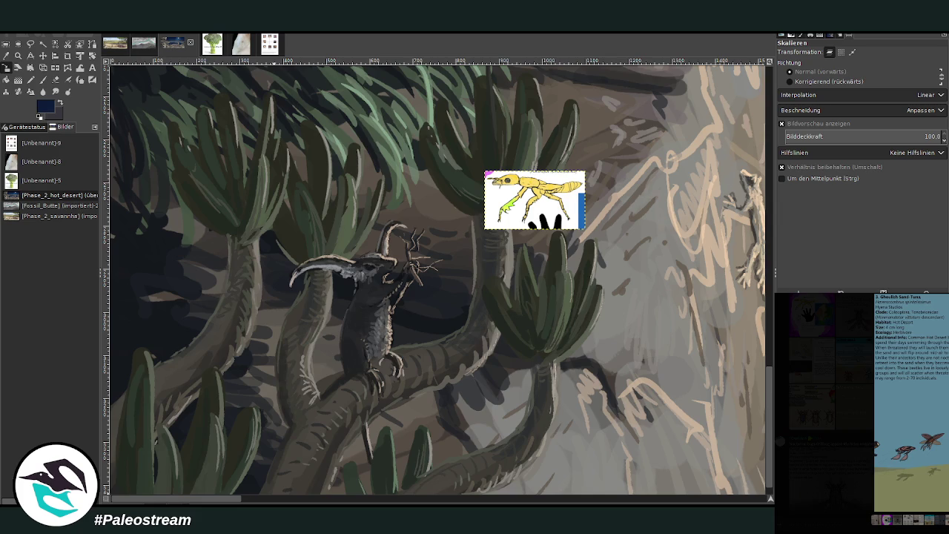
{"action": "key", "text": "Escape"}
{"action": "left_click", "coordinate": [818, 491]}
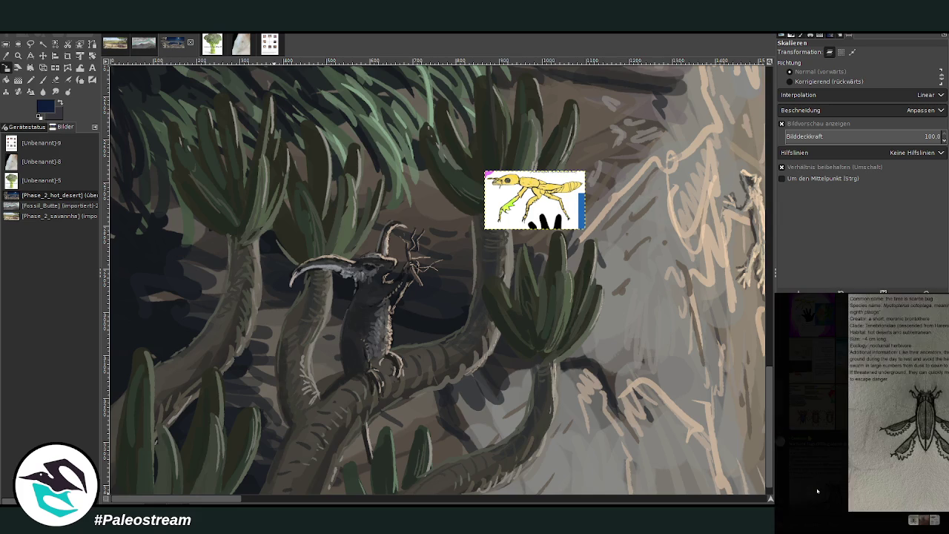
{"action": "key", "text": "Escape"}
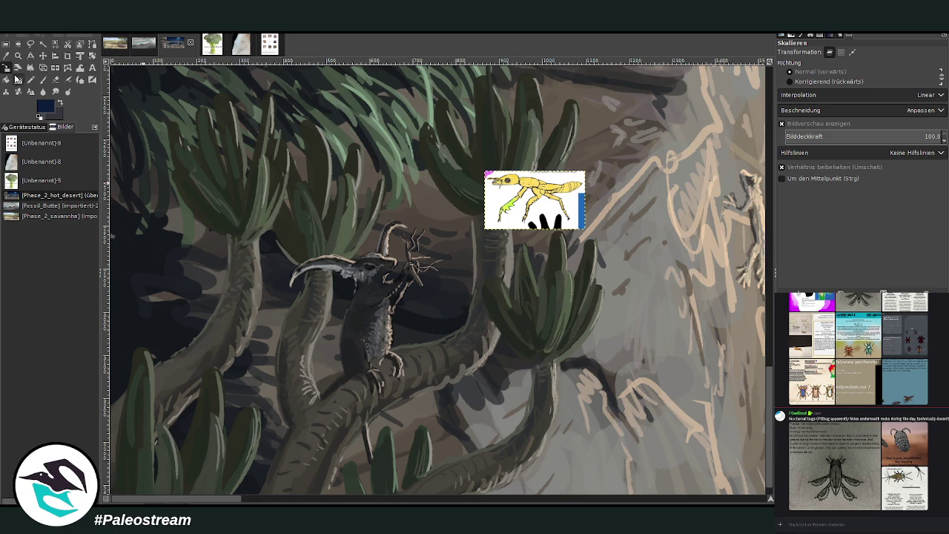
{"action": "key", "text": "z"}
{"action": "left_click_drag", "start_coordinate": [335, 179], "coordinate": [496, 285]}
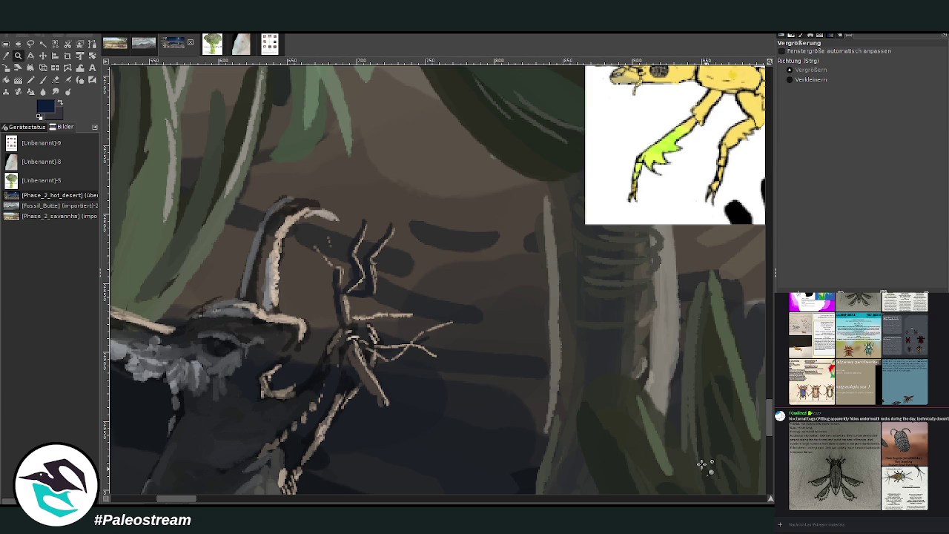
Sample the insect's yellow and a tan, then paint tan and greenish marks on the twig tip
{"action": "key", "text": "p"}
{"action": "key", "text": "o"}
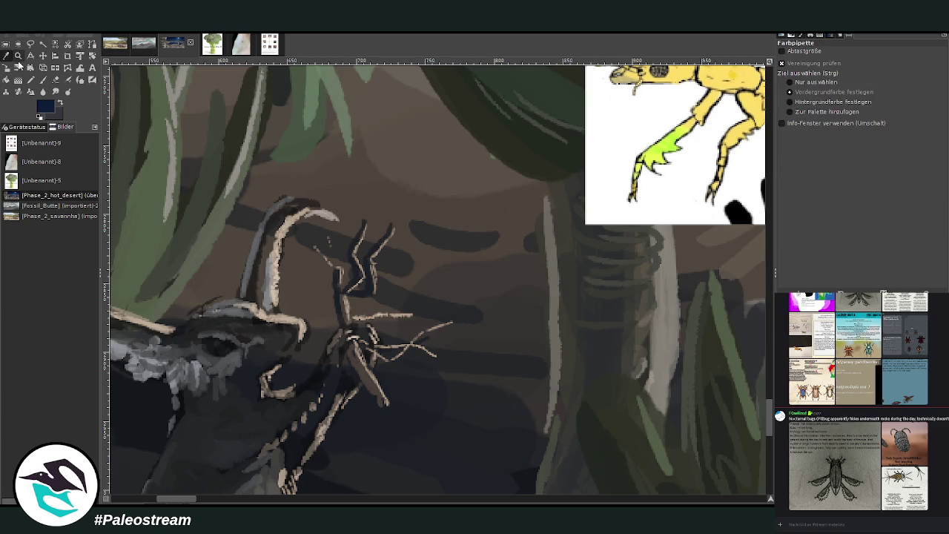
{"action": "left_click", "coordinate": [695, 73]}
{"action": "left_click", "coordinate": [43, 80]}
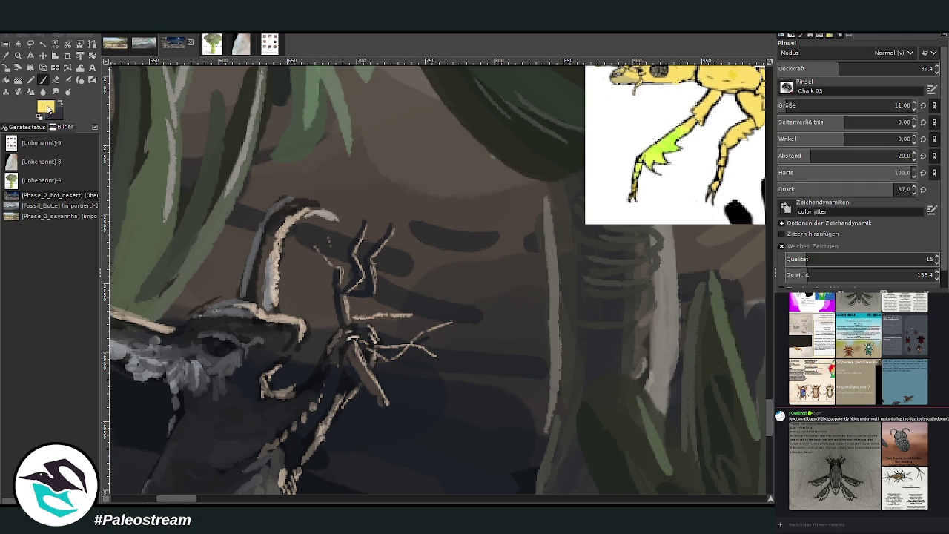
{"action": "left_click", "coordinate": [760, 215], "text": "ctrl"}
{"action": "key", "text": "minus"}
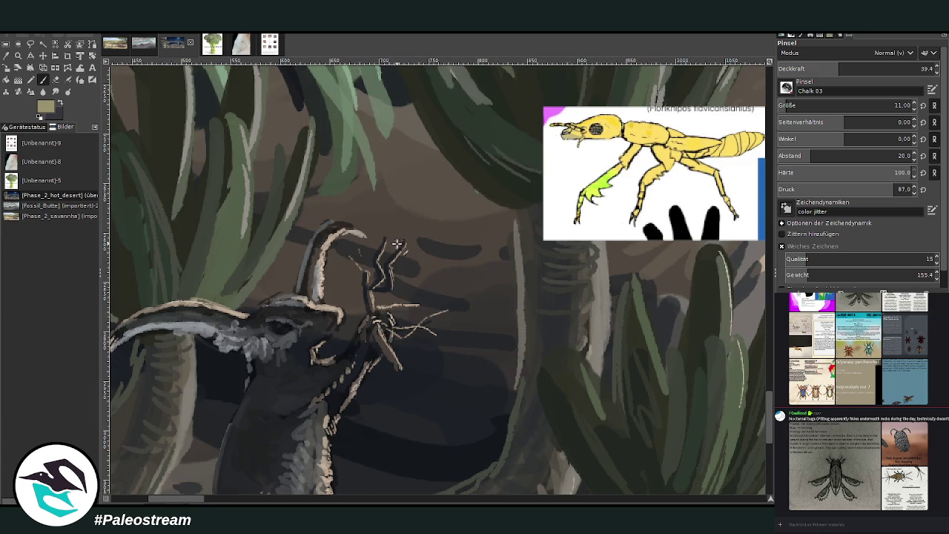
{"action": "left_click_drag", "start_coordinate": [391, 242], "coordinate": [429, 261]}
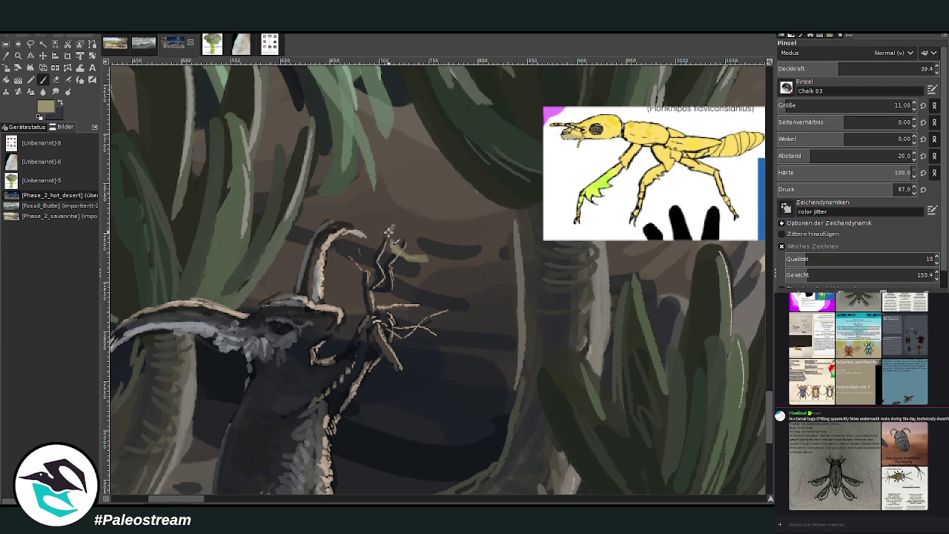
{"action": "left_click_drag", "start_coordinate": [390, 229], "coordinate": [393, 240]}
{"action": "left_click_drag", "start_coordinate": [420, 222], "coordinate": [410, 231]}
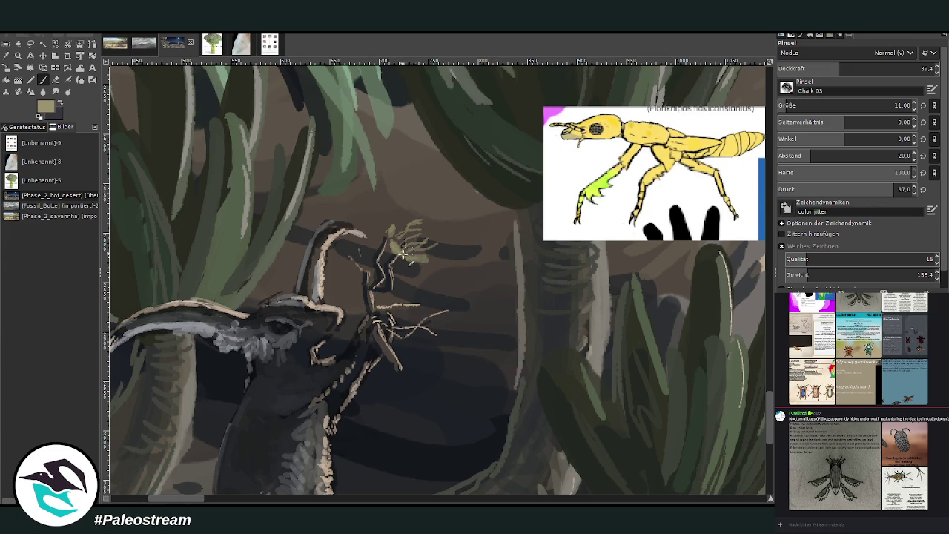
Pick a pale cream colour and set the brush to size 5 and opacity 49.5
{"action": "left_click", "coordinate": [760, 235], "text": "ctrl"}
{"action": "left_click", "coordinate": [762, 247], "text": "ctrl"}
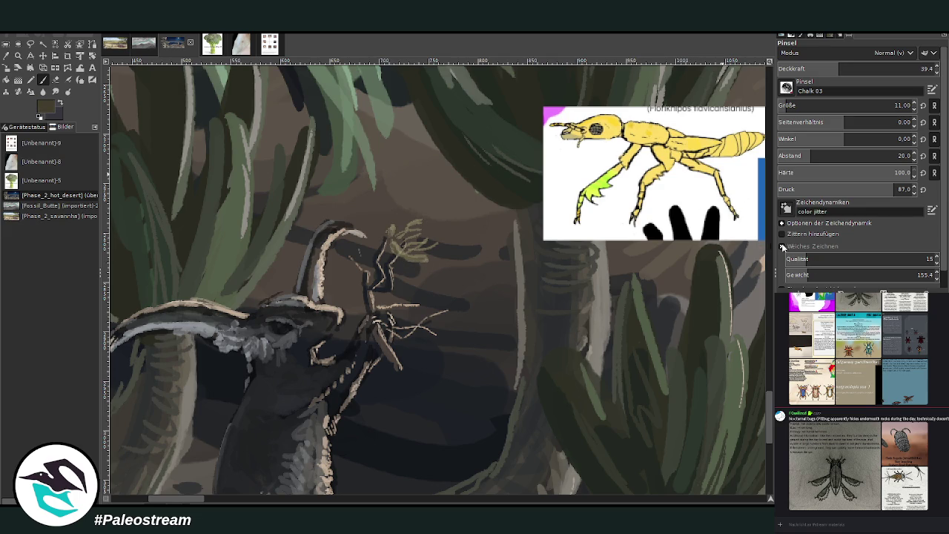
{"action": "left_click", "coordinate": [761, 245], "text": "ctrl"}
{"action": "left_click", "coordinate": [751, 199], "text": "ctrl"}
{"action": "left_click", "coordinate": [781, 106]}
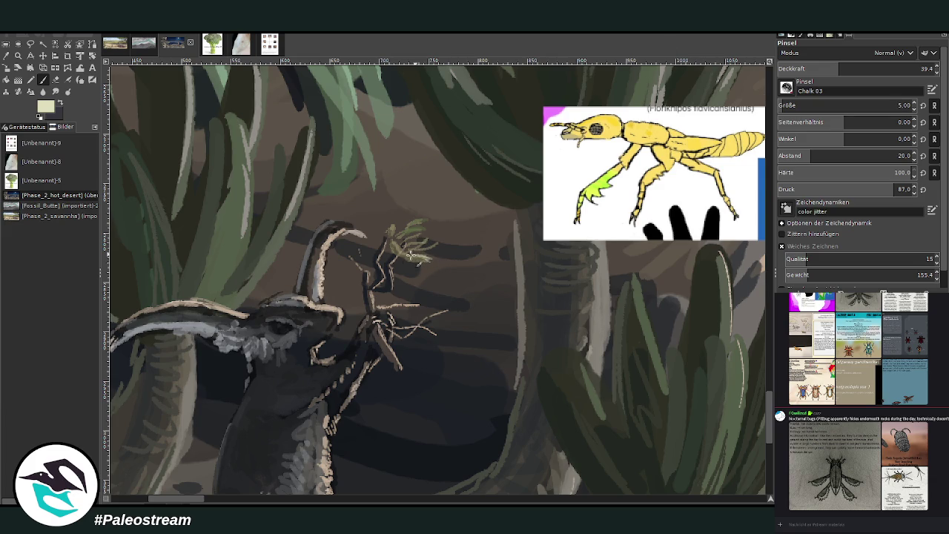
{"action": "scroll", "coordinate": [853, 106], "scroll_direction": "up", "scroll_amount": 1}
{"action": "left_click", "coordinate": [854, 68]}
{"action": "left_click_drag", "start_coordinate": [855, 67], "coordinate": [855, 67]}
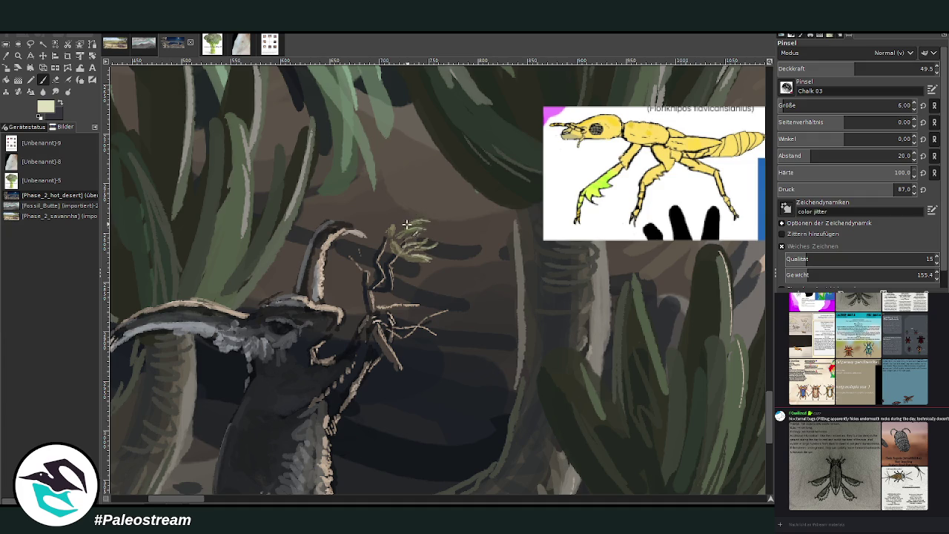
Paint light strokes on the insect, whiskers on the snout, and dark grey twig and insect details
{"action": "mouse_move", "coordinate": [429, 221]}
{"action": "left_mouse_down"}
{"action": "mouse_move", "coordinate": [411, 231]}
{"action": "mouse_move", "coordinate": [385, 214]}
{"action": "mouse_move", "coordinate": [403, 247]}
{"action": "mouse_move", "coordinate": [395, 241]}
{"action": "left_mouse_up"}
{"action": "mouse_move", "coordinate": [334, 312]}
{"action": "left_mouse_down"}
{"action": "mouse_move", "coordinate": [349, 302]}
{"action": "mouse_move", "coordinate": [340, 296]}
{"action": "left_mouse_up"}
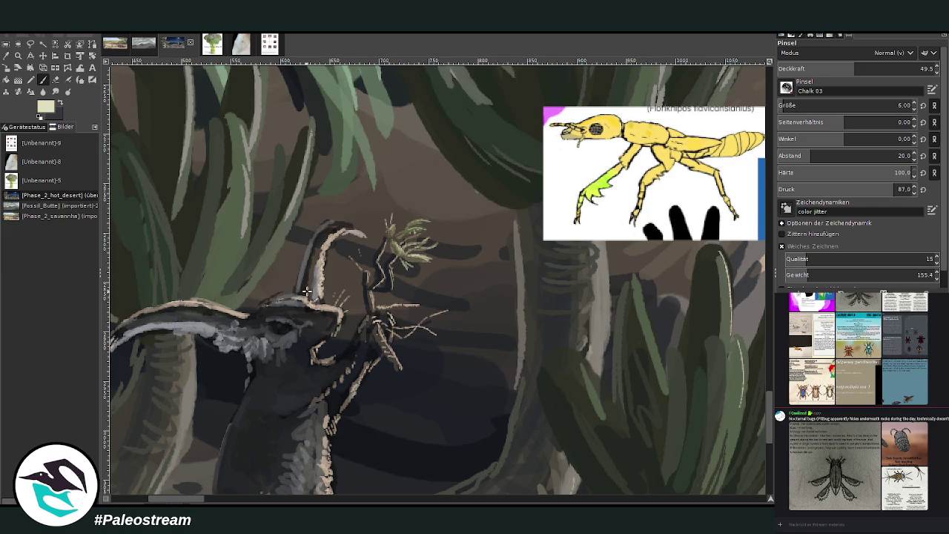
{"action": "left_click", "coordinate": [740, 235], "text": "ctrl"}
{"action": "left_click_drag", "start_coordinate": [397, 253], "coordinate": [389, 243]}
{"action": "left_click", "coordinate": [745, 264], "text": "ctrl"}
{"action": "mouse_move", "coordinate": [407, 265]}
{"action": "left_mouse_down"}
{"action": "mouse_move", "coordinate": [423, 248]}
{"action": "mouse_move", "coordinate": [408, 242]}
{"action": "left_mouse_up"}
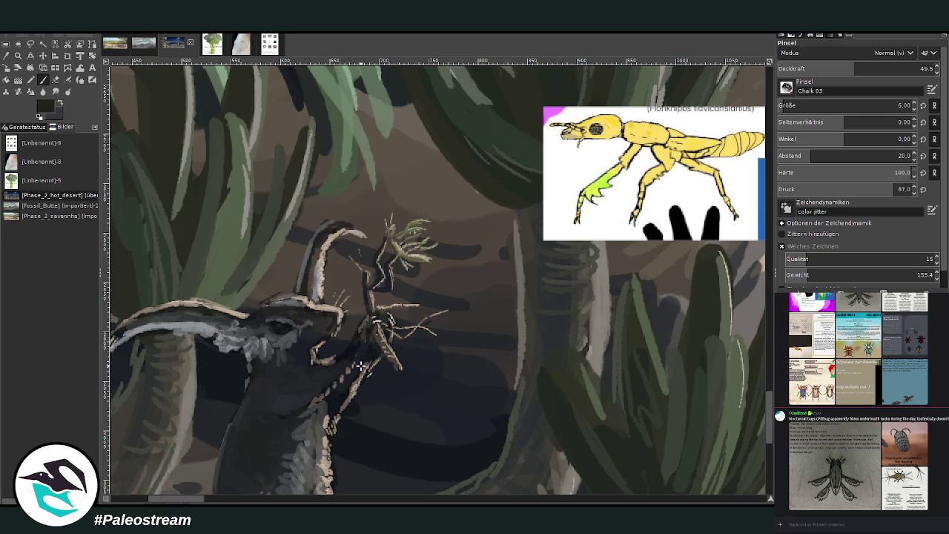
{"action": "scroll", "coordinate": [317, 413], "scroll_direction": "down", "scroll_amount": 2}
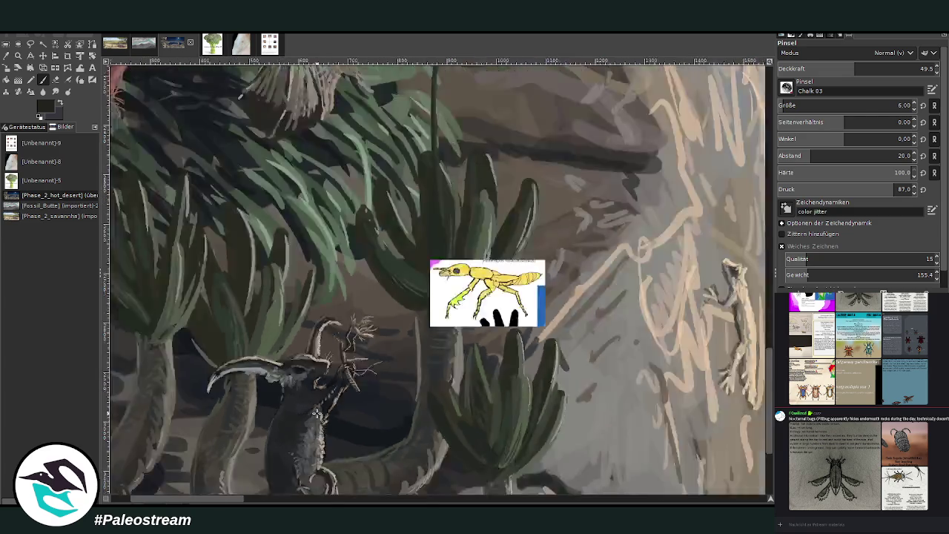
Zoom out to the full painting, then zoom in on the lake and its shoreline creatures
{"action": "scroll", "coordinate": [316, 413], "scroll_direction": "down", "scroll_amount": 2}
{"action": "scroll", "coordinate": [316, 413], "scroll_direction": "down", "scroll_amount": 1}
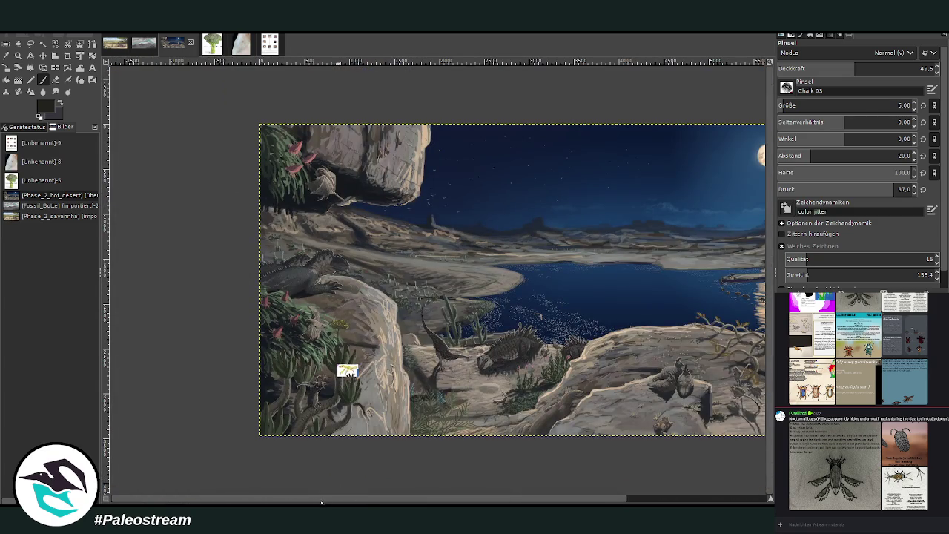
{"action": "scroll", "coordinate": [349, 446], "scroll_direction": "right", "scroll_amount": 4}
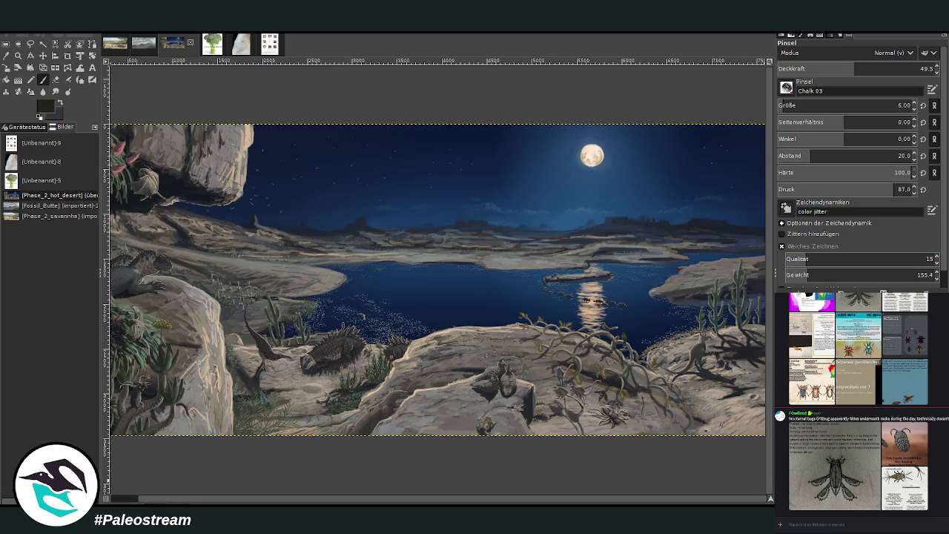
{"action": "key", "text": "minus"}
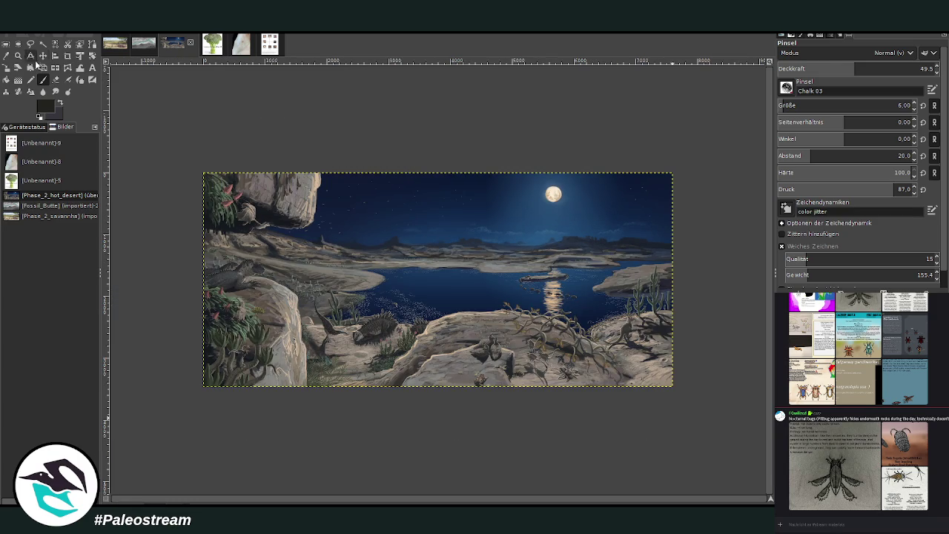
{"action": "left_click", "coordinate": [18, 55]}
{"action": "left_click_drag", "start_coordinate": [325, 173], "coordinate": [606, 392]}
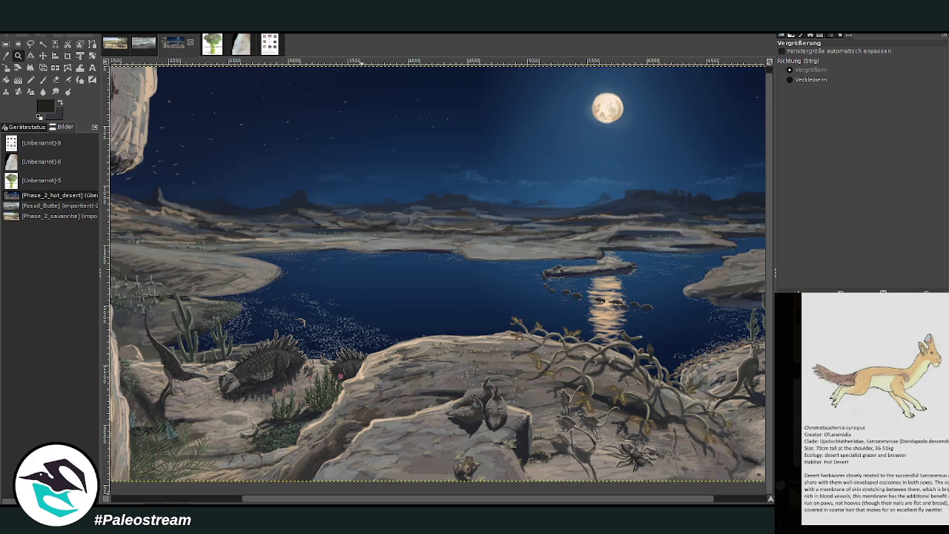
{"action": "key", "text": "Escape"}
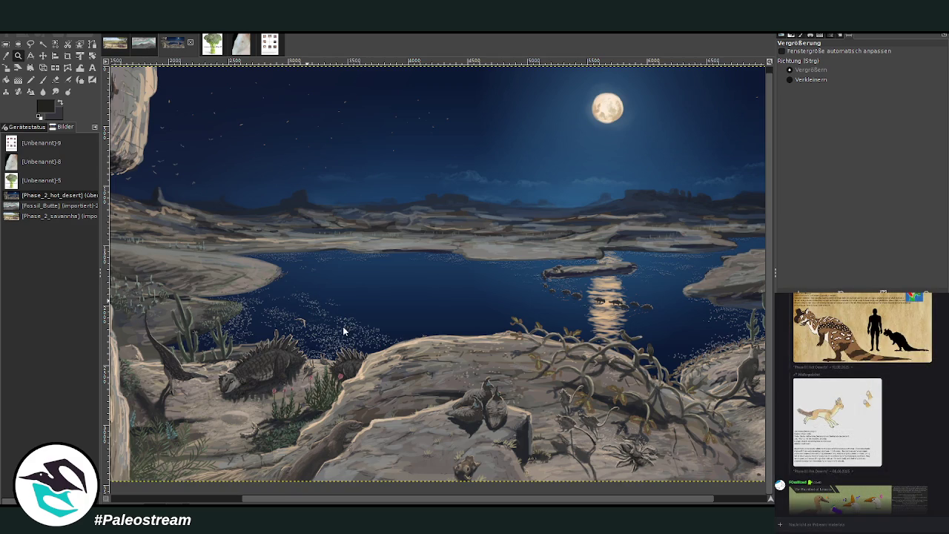
Paste the Xenoceros antilocapra horned-creature reference sheet as a layer, ready to reposition
{"action": "key", "text": "ctrl+v"}
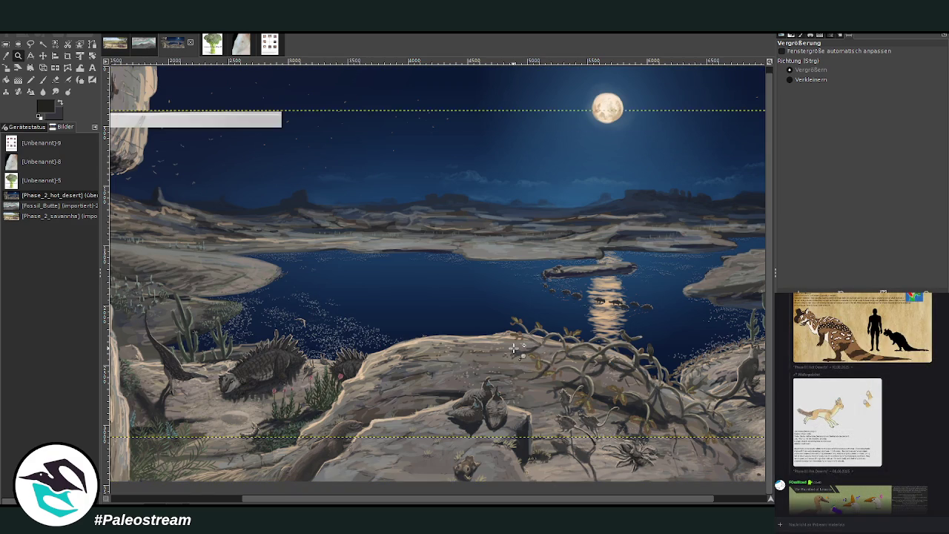
{"action": "key", "text": "m"}
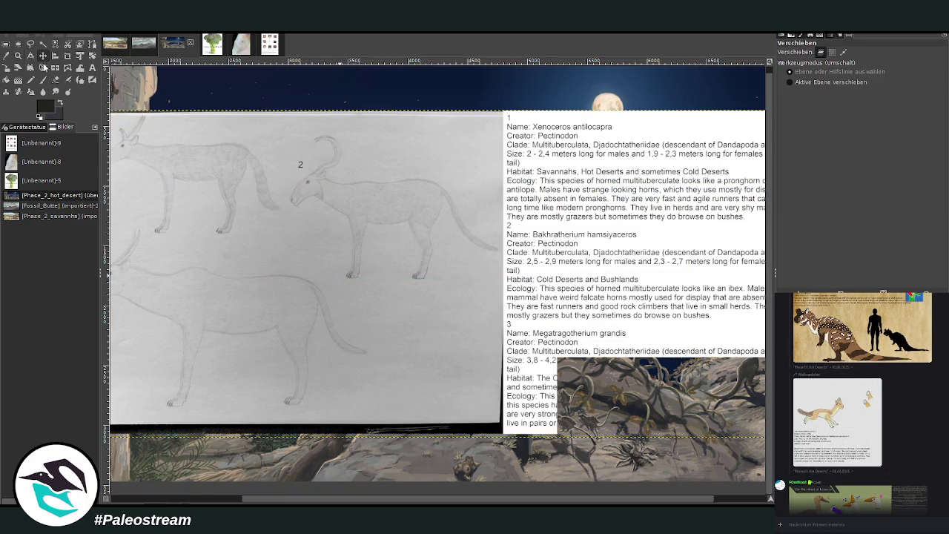